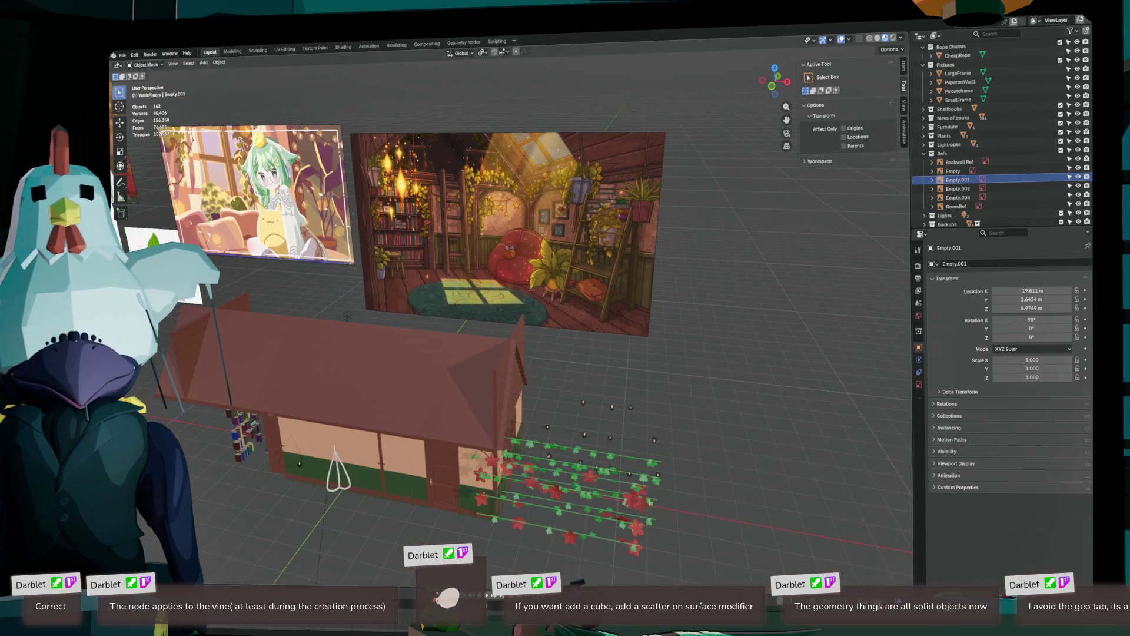
- Select an ivy strand and orbit out to view the whole house from the front
{"action": "left_click", "coordinate": [566, 471]}
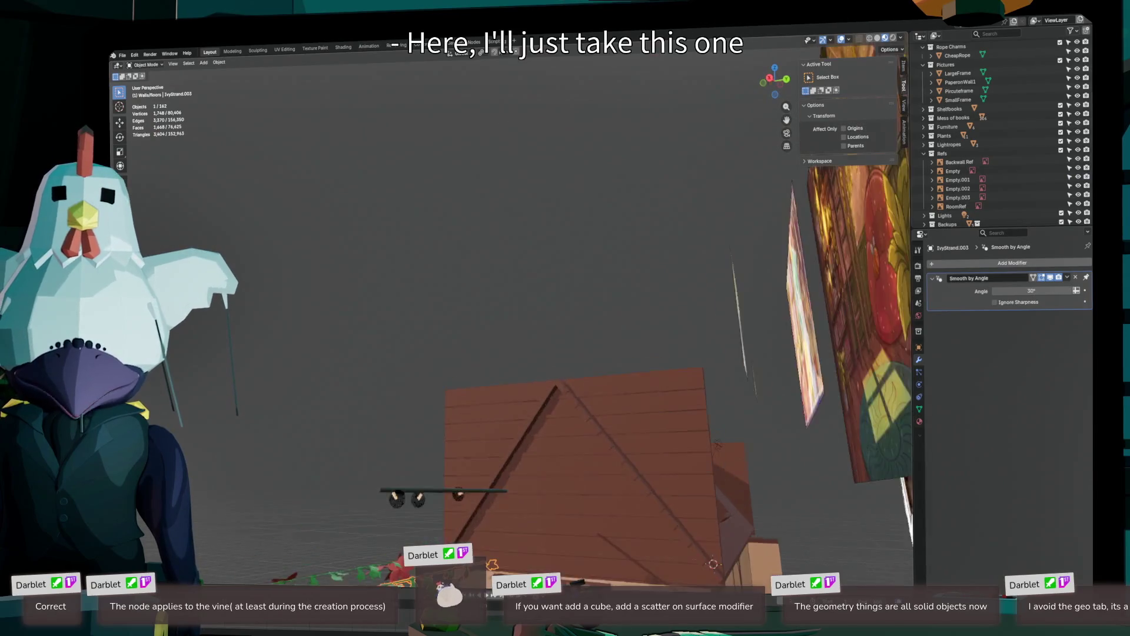
{"action": "scroll", "coordinate": [401, 232], "scroll_direction": "up", "scroll_amount": 5}
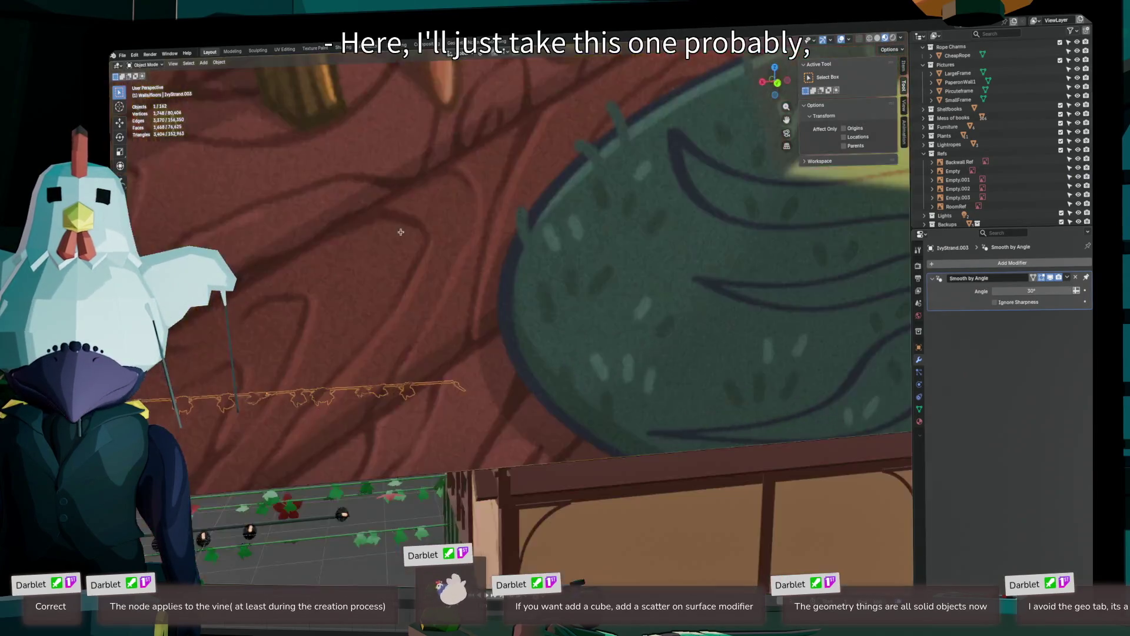
{"action": "scroll", "coordinate": [401, 232], "scroll_direction": "down", "scroll_amount": 5}
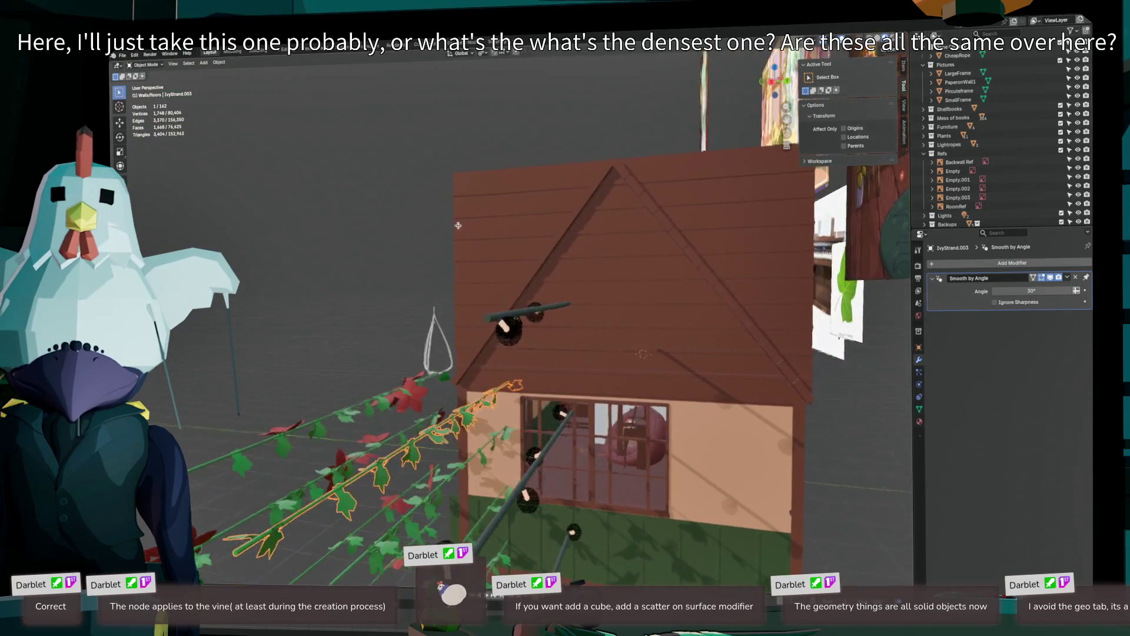
{"action": "scroll", "coordinate": [458, 226], "scroll_direction": "down", "scroll_amount": 5}
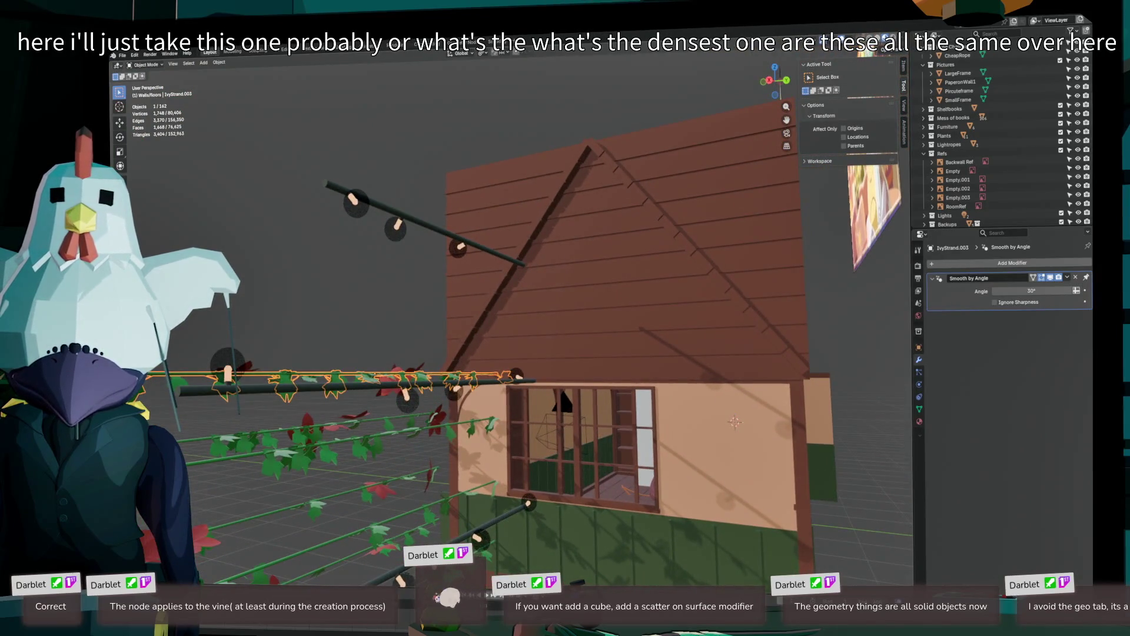
{"action": "left_click_drag", "start_coordinate": [735, 422], "coordinate": [373, 342]}
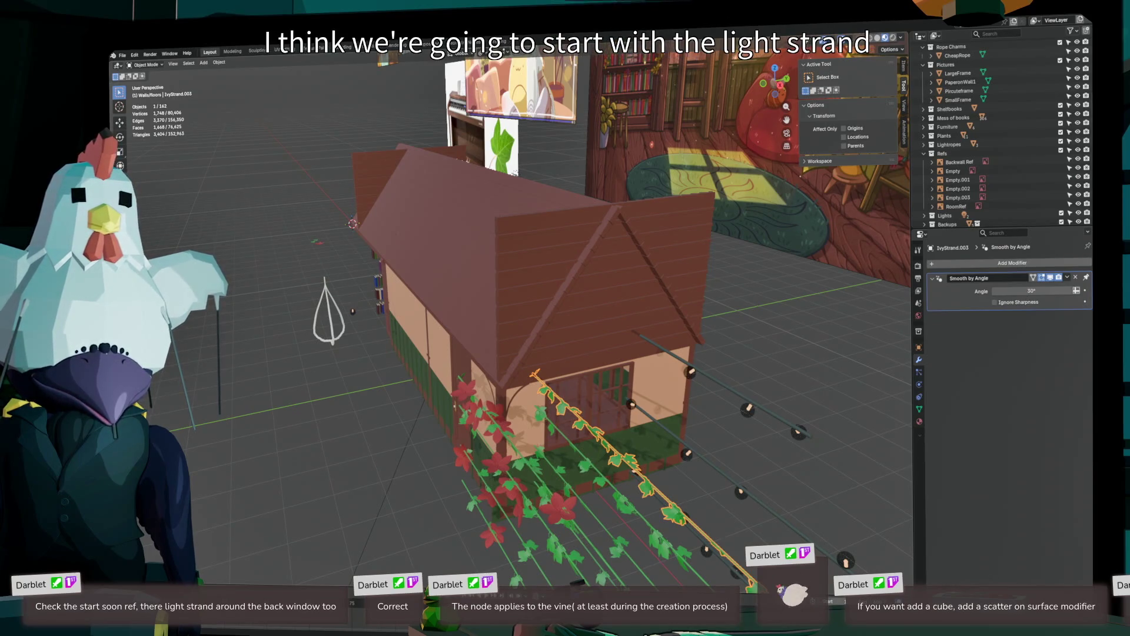
{"action": "scroll", "coordinate": [638, 258], "scroll_direction": "up", "scroll_amount": 5}
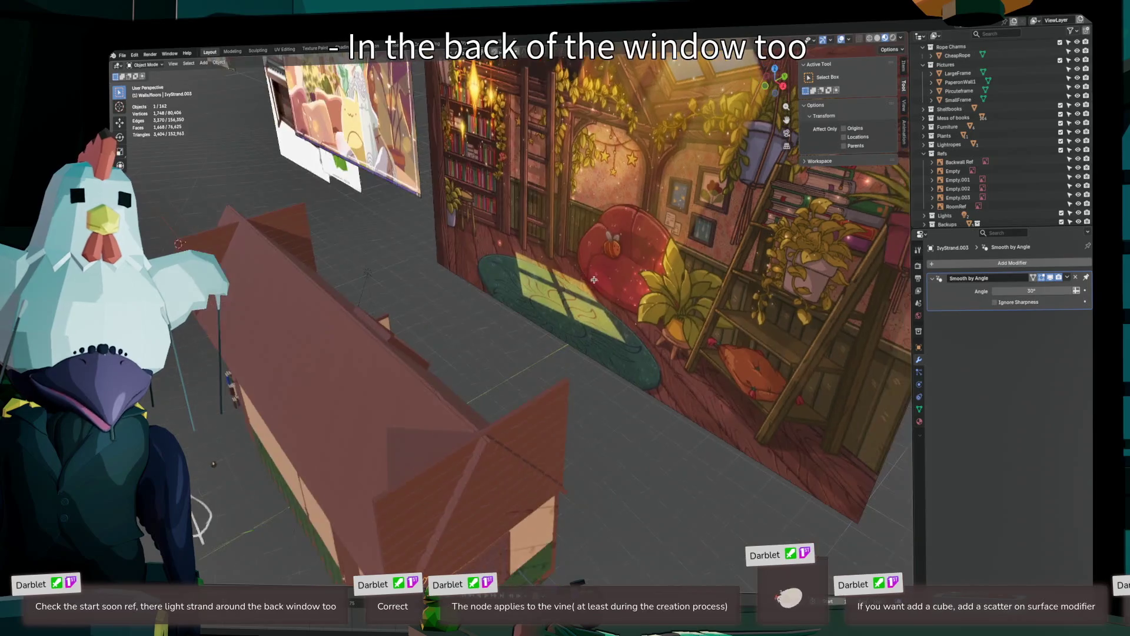
{"action": "scroll", "coordinate": [638, 258], "scroll_direction": "down", "scroll_amount": 3}
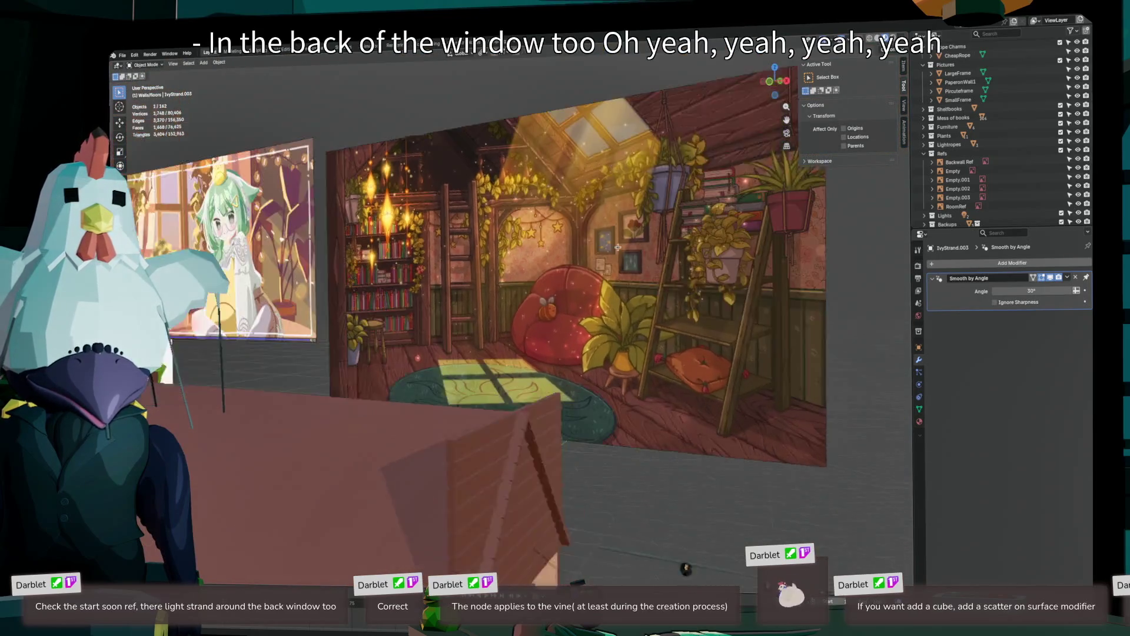
{"action": "scroll", "coordinate": [176, 388], "scroll_direction": "down", "scroll_amount": 3}
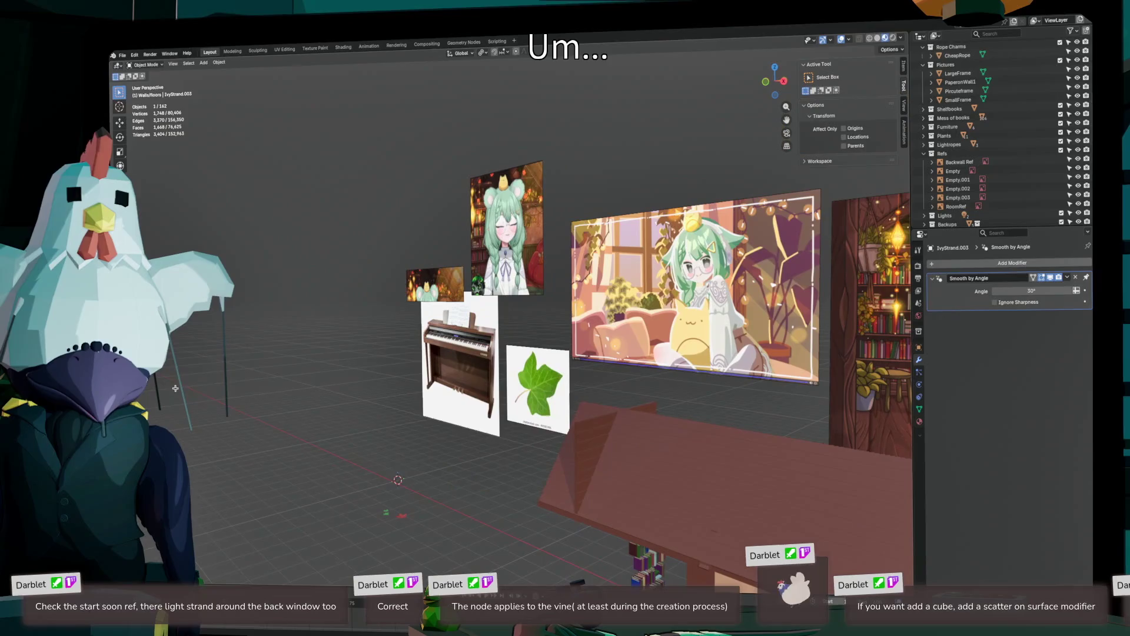
{"action": "key", "text": "KP_1"}
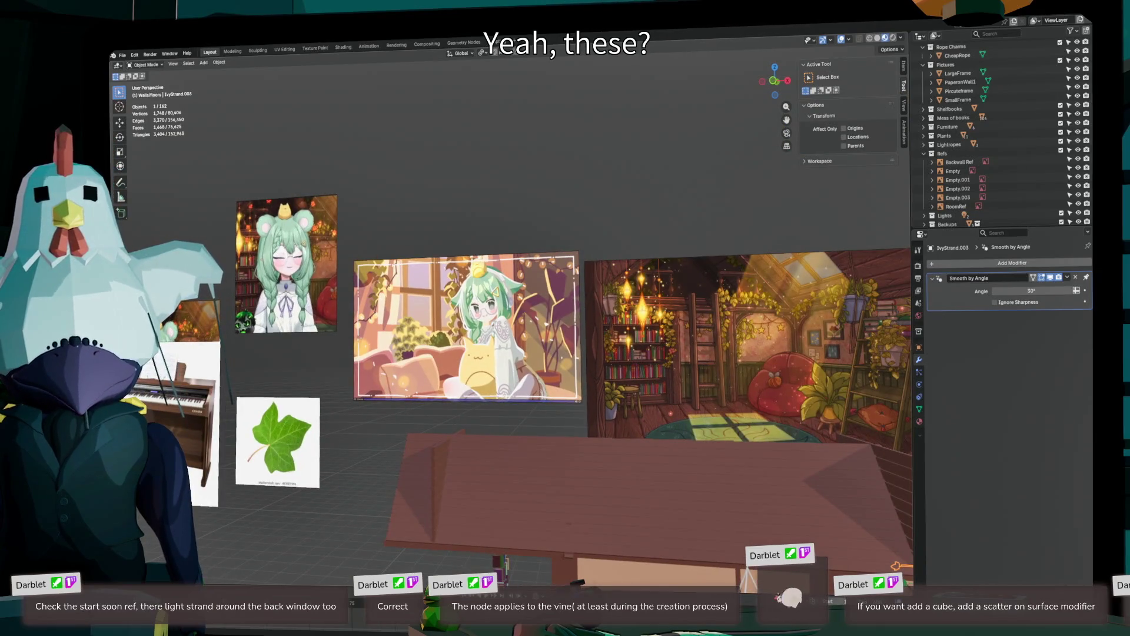
- Inspect the vine strands from the side, then clear the ivy strand's location to the world origin
{"action": "scroll", "coordinate": [630, 359], "scroll_direction": "up", "scroll_amount": 3}
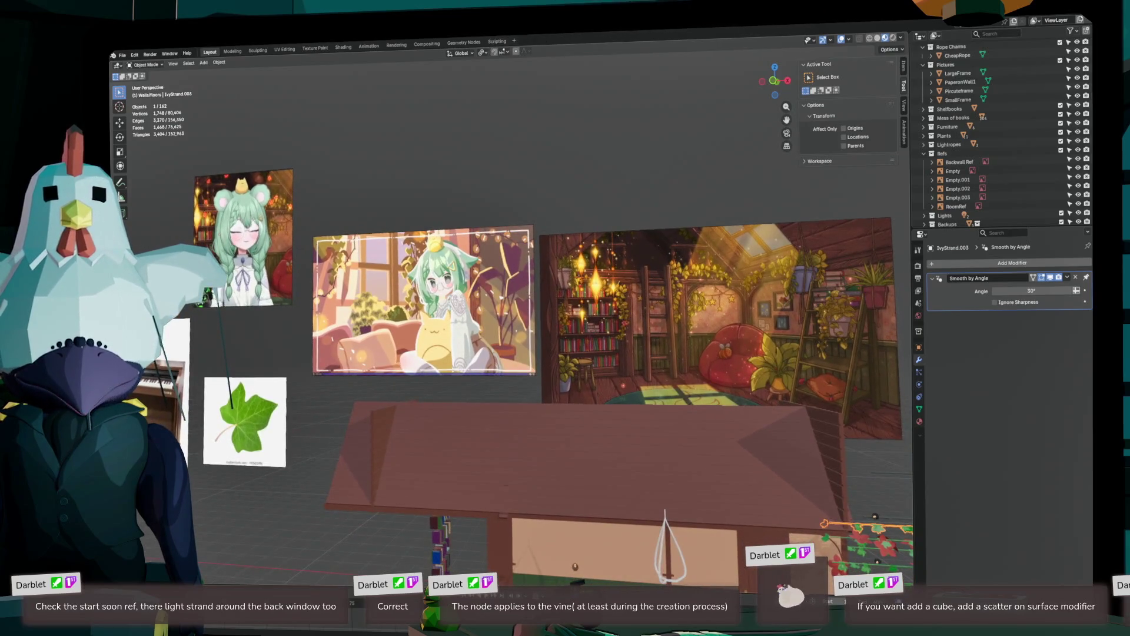
{"action": "scroll", "coordinate": [613, 365], "scroll_direction": "down", "scroll_amount": 3}
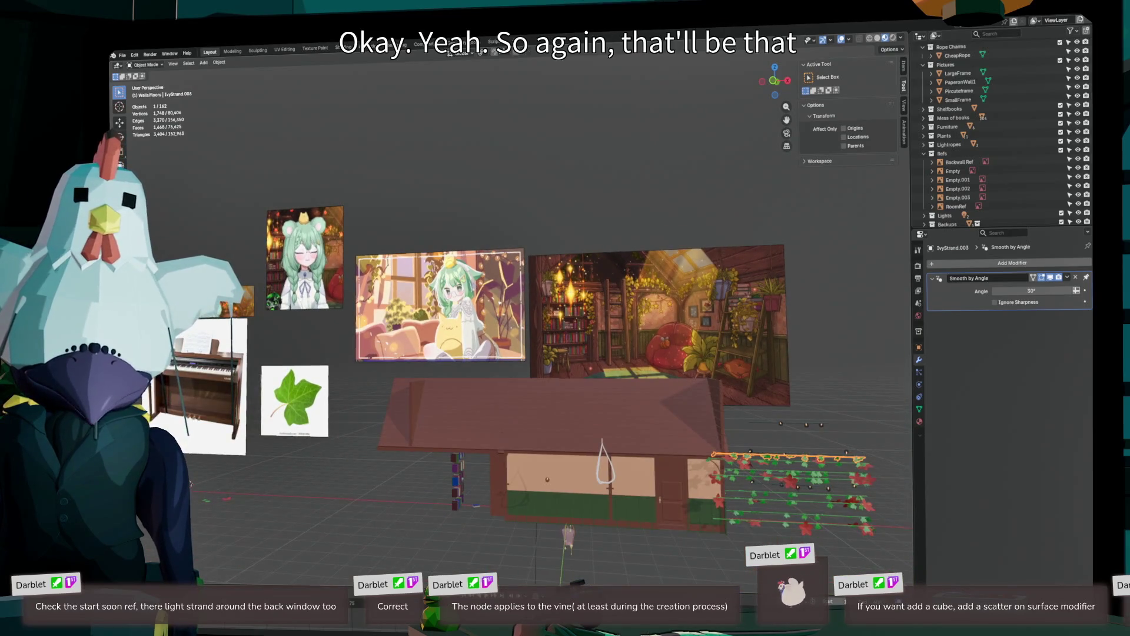
{"action": "scroll", "coordinate": [513, 318], "scroll_direction": "up", "scroll_amount": 5}
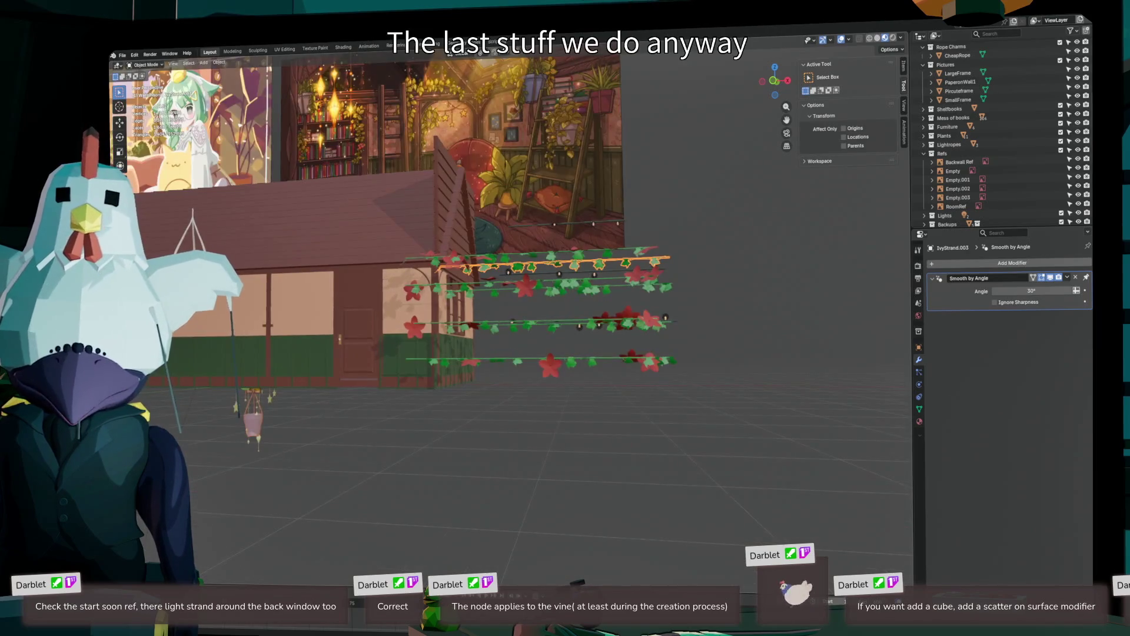
{"action": "mouse_move", "coordinate": [512, 318]}
{"action": "left_mouse_down"}
{"action": "mouse_move", "coordinate": [505, 297]}
{"action": "mouse_move", "coordinate": [459, 309]}
{"action": "mouse_move", "coordinate": [427, 300]}
{"action": "left_mouse_up"}
{"action": "scroll", "coordinate": [459, 309], "scroll_direction": "up", "scroll_amount": 5}
{"action": "left_click_drag", "start_coordinate": [477, 214], "coordinate": [471, 218]}
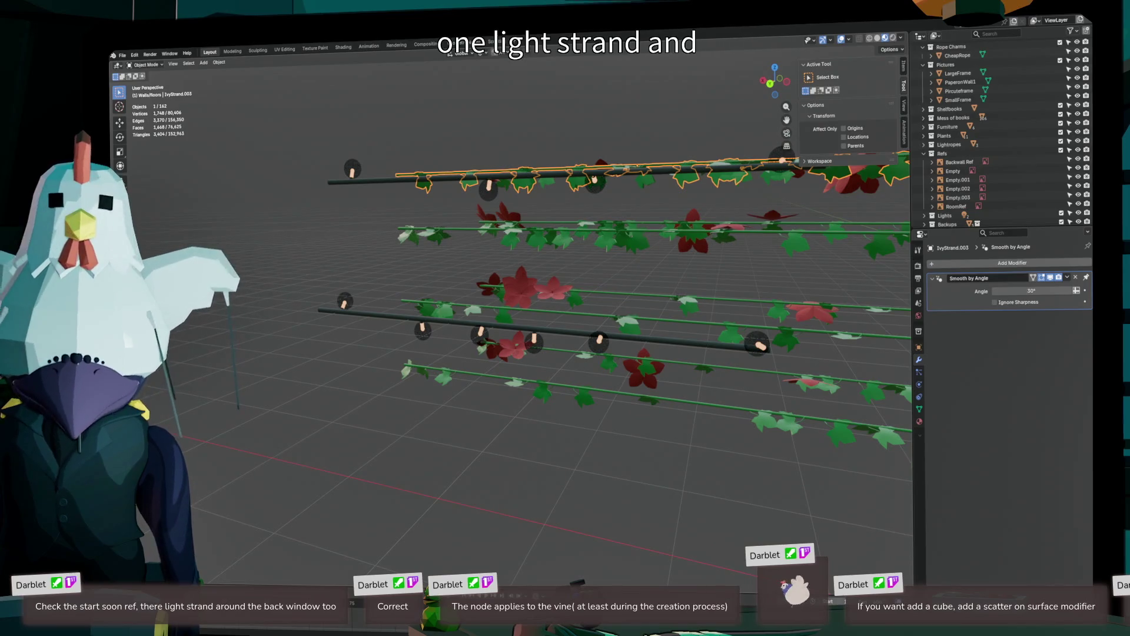
{"action": "scroll", "coordinate": [512, 295], "scroll_direction": "down", "scroll_amount": 5}
{"action": "left_click_drag", "start_coordinate": [512, 294], "coordinate": [483, 294]}
{"action": "left_click_drag", "start_coordinate": [534, 236], "coordinate": [441, 235]}
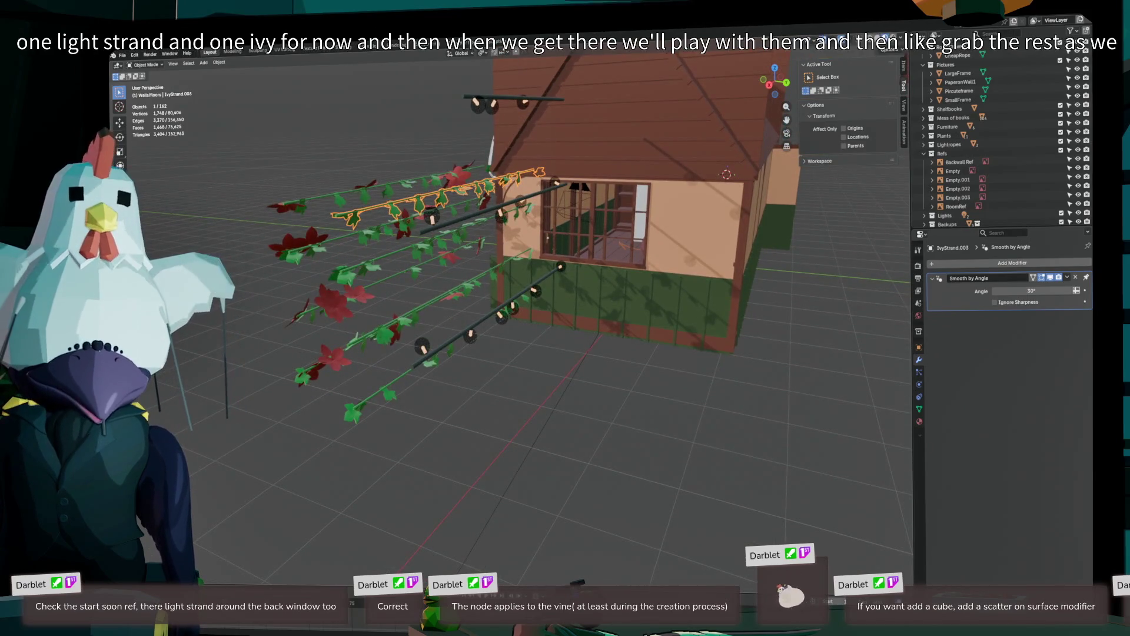
{"action": "key", "text": "alt+g"}
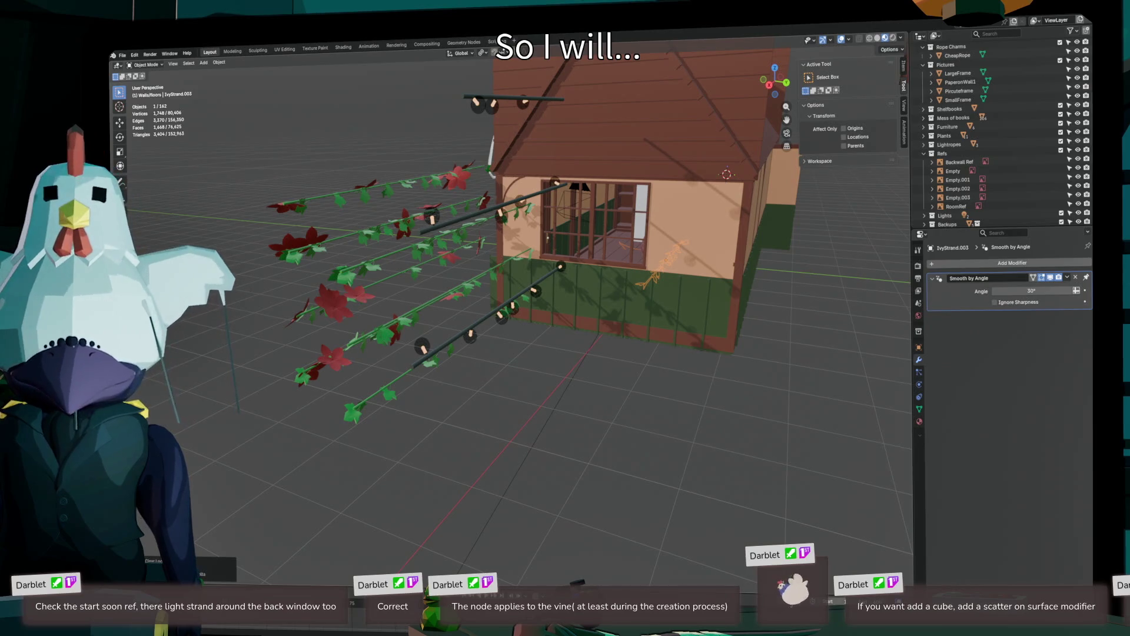
- Export the ivy strand to palmIvy01.glb via glTF 2.0, then select the light strand rope
{"action": "scroll", "coordinate": [521, 295], "scroll_direction": "up", "scroll_amount": 5}
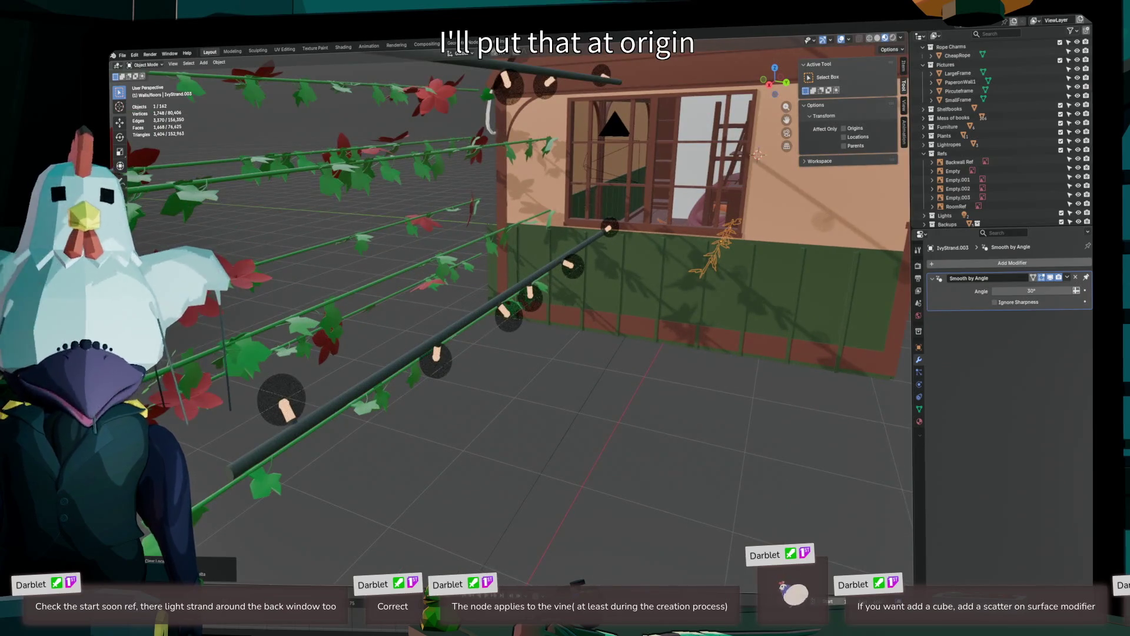
{"action": "left_click", "coordinate": [121, 54]}
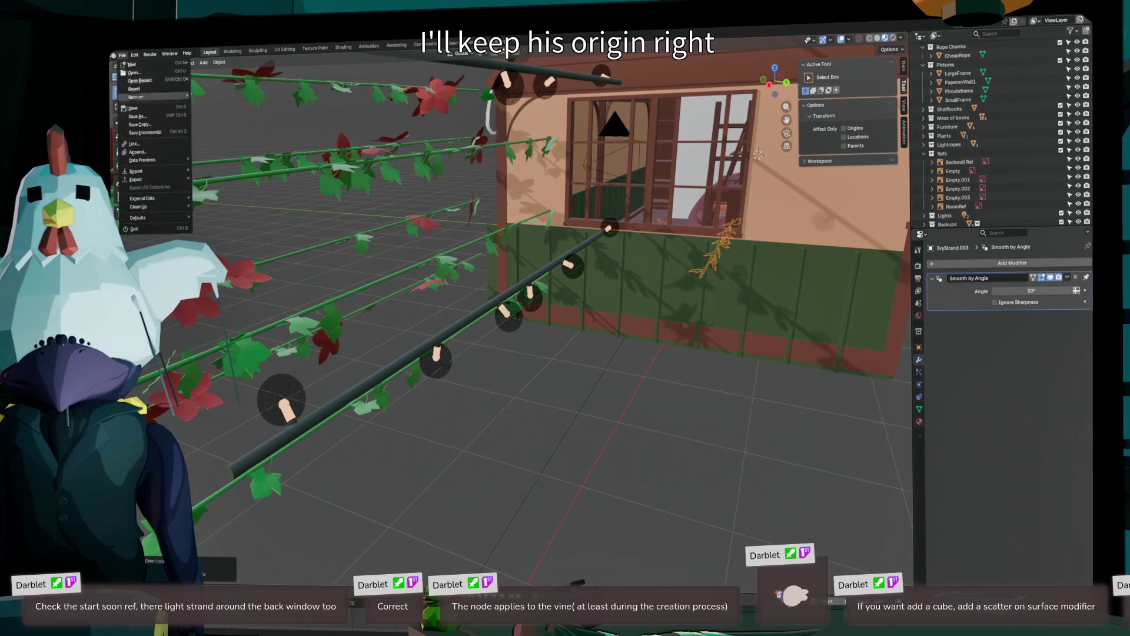
{"action": "mouse_move", "coordinate": [141, 179]}
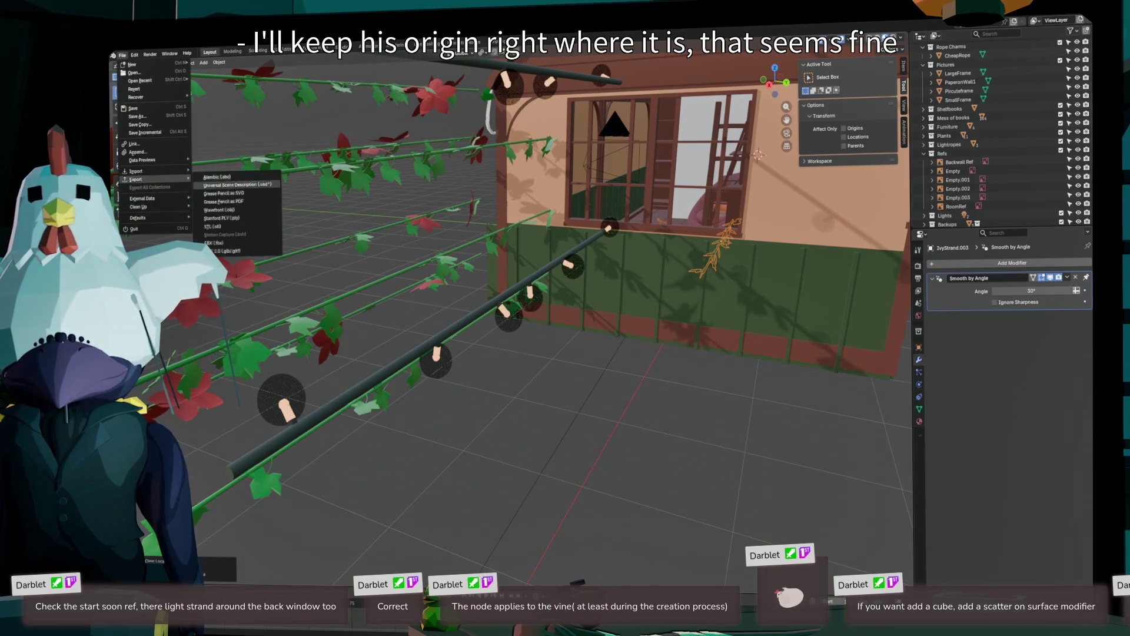
{"action": "left_click", "coordinate": [227, 250]}
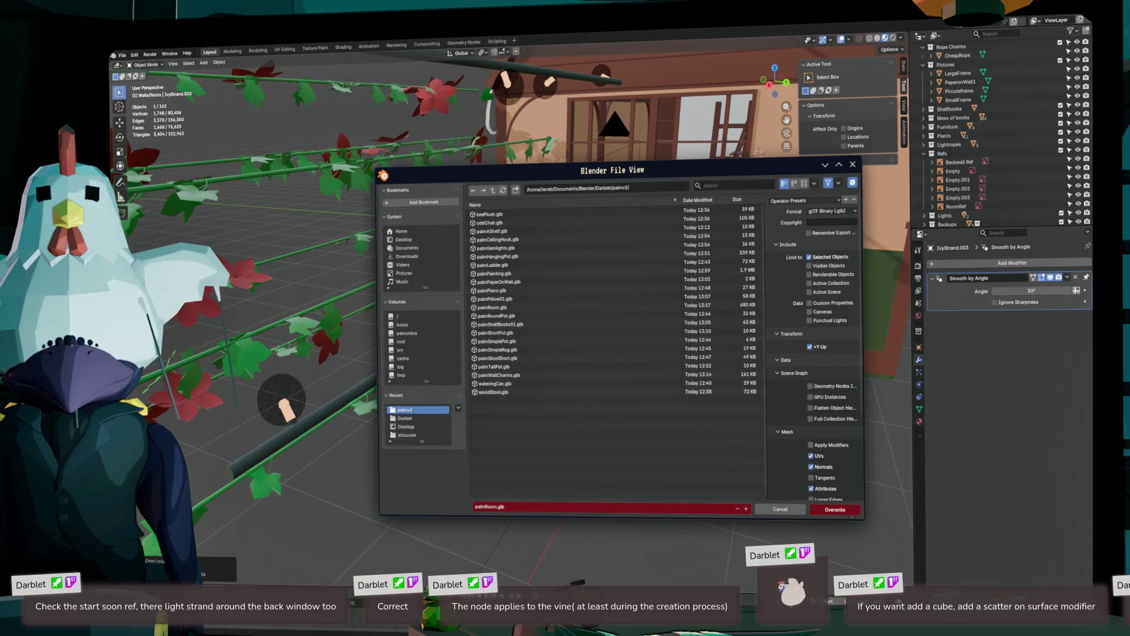
{"action": "type", "text": "palm"}
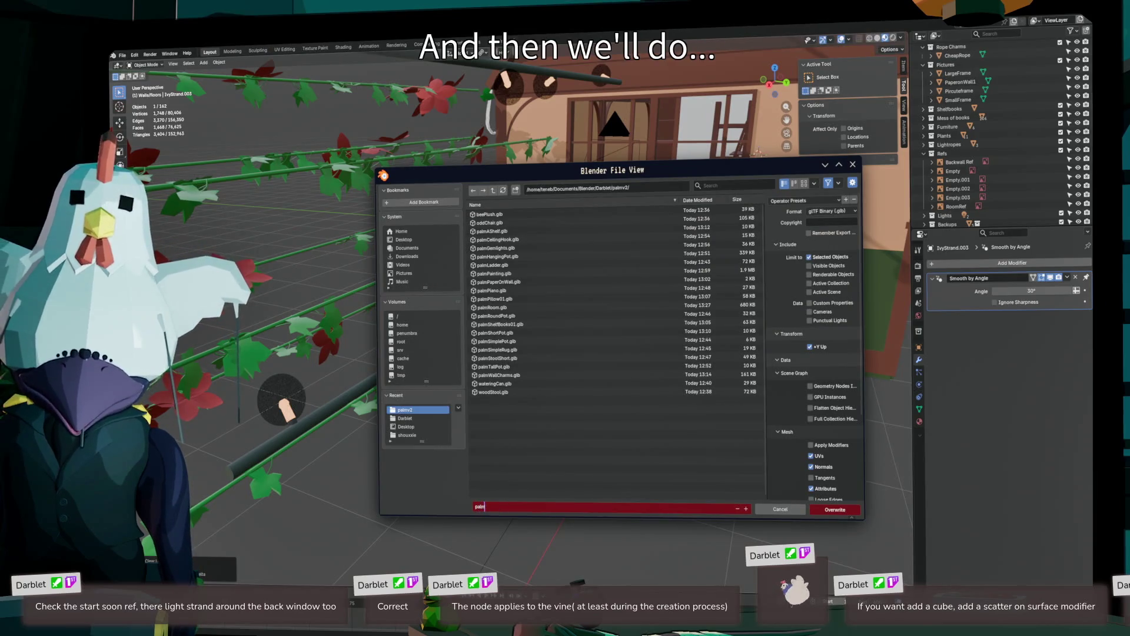
{"action": "type", "text": "Ivy10"}
{"action": "key", "text": "Return"}
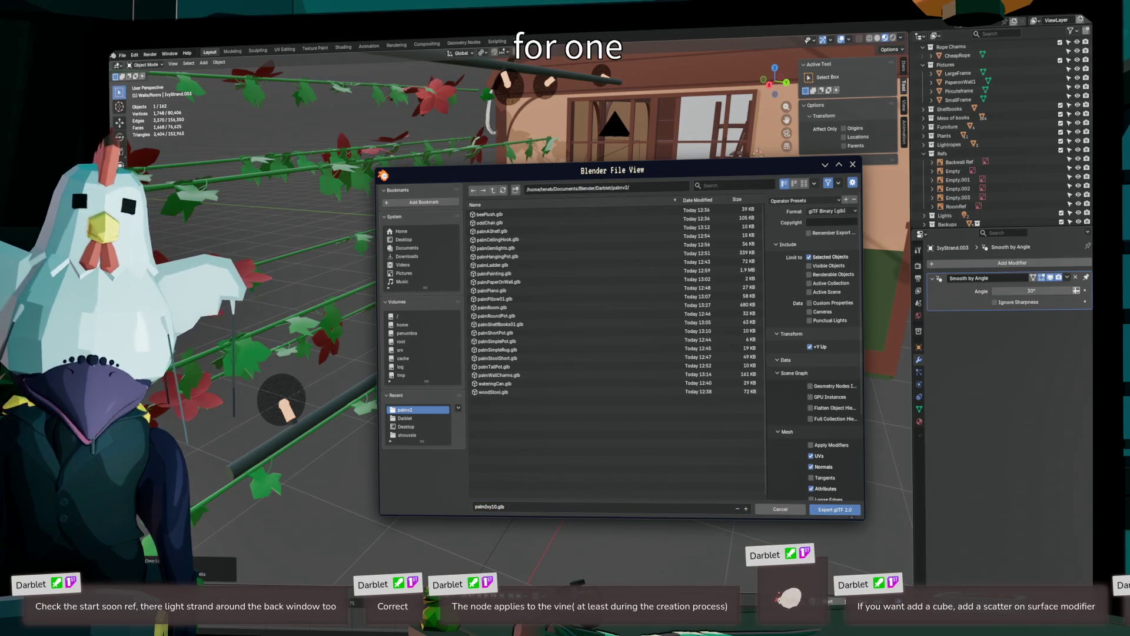
{"action": "left_click", "coordinate": [488, 507]}
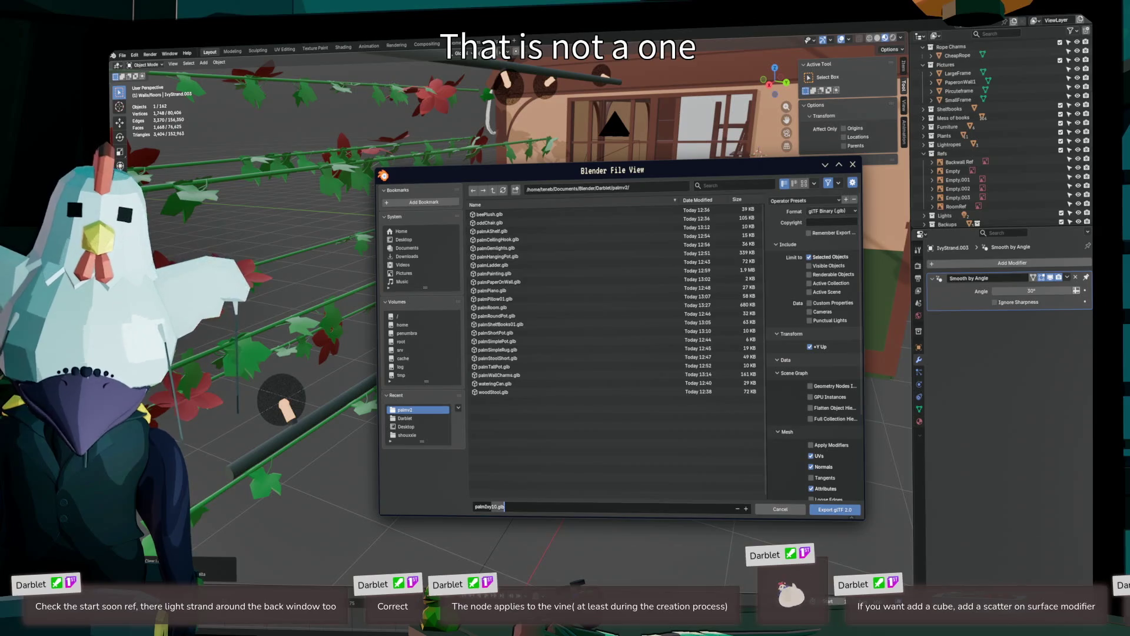
{"action": "type", "text": "01"}
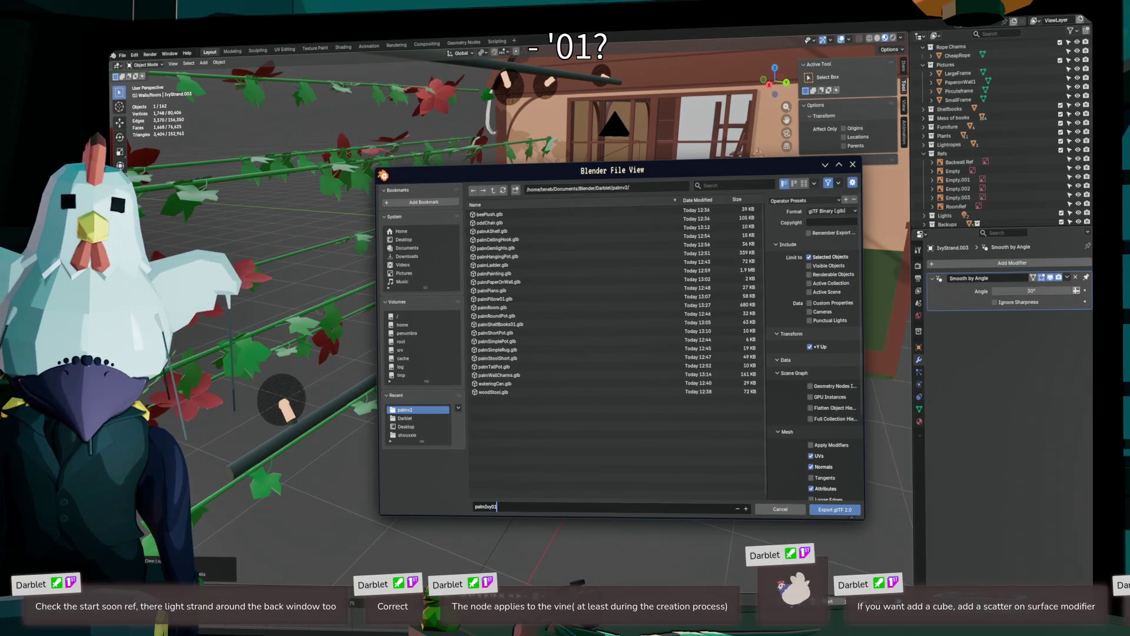
{"action": "key", "text": "Return"}
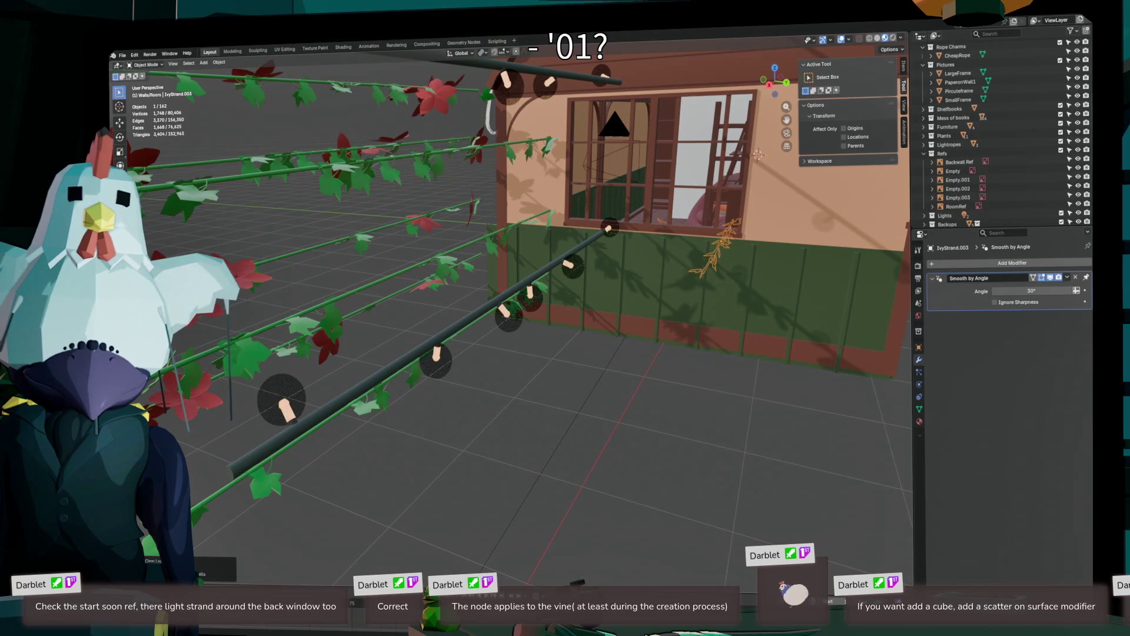
{"action": "left_click", "coordinate": [438, 342]}
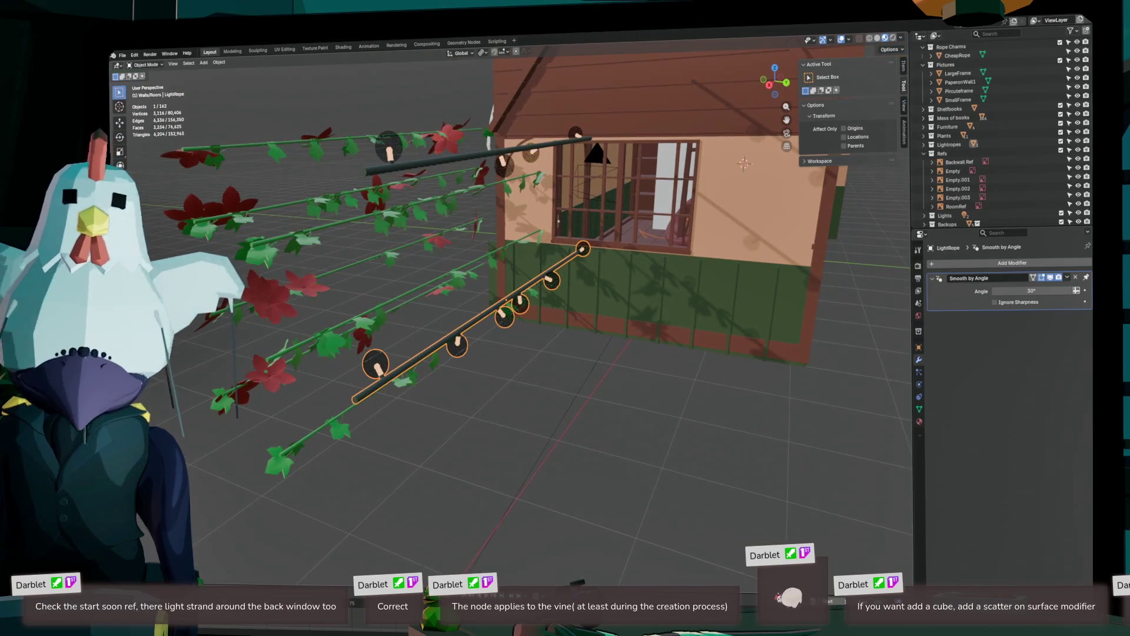
- Move the light strand to the origin and export it as palmLightrope01.glb, overwriting the existing file
{"action": "key", "text": "alt+g"}
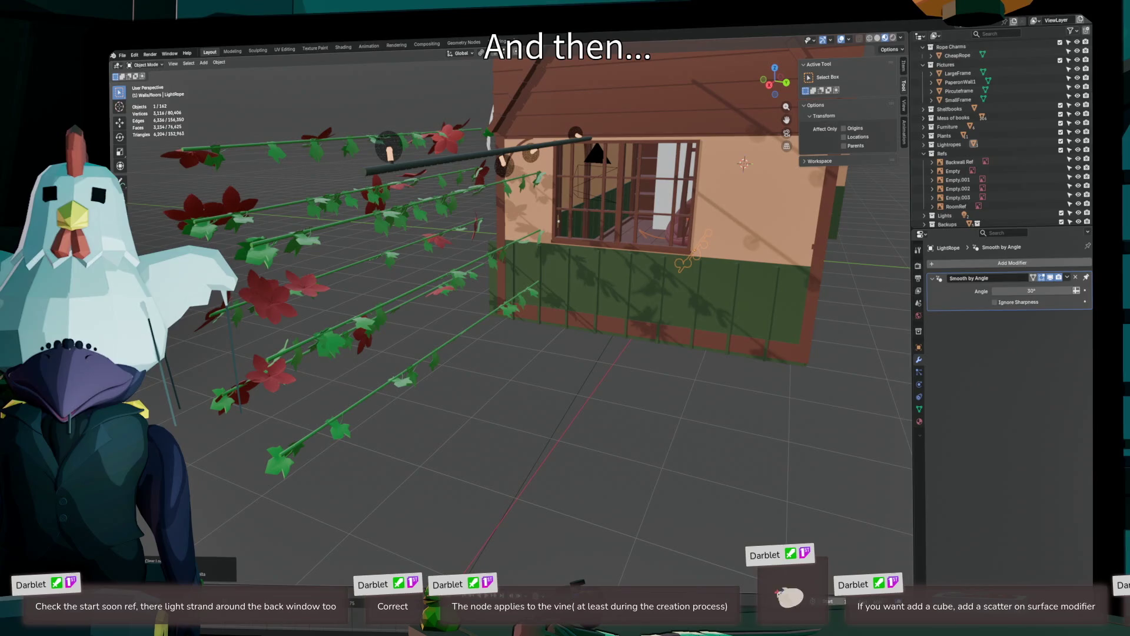
{"action": "left_click", "coordinate": [123, 55]}
{"action": "mouse_move", "coordinate": [153, 179]}
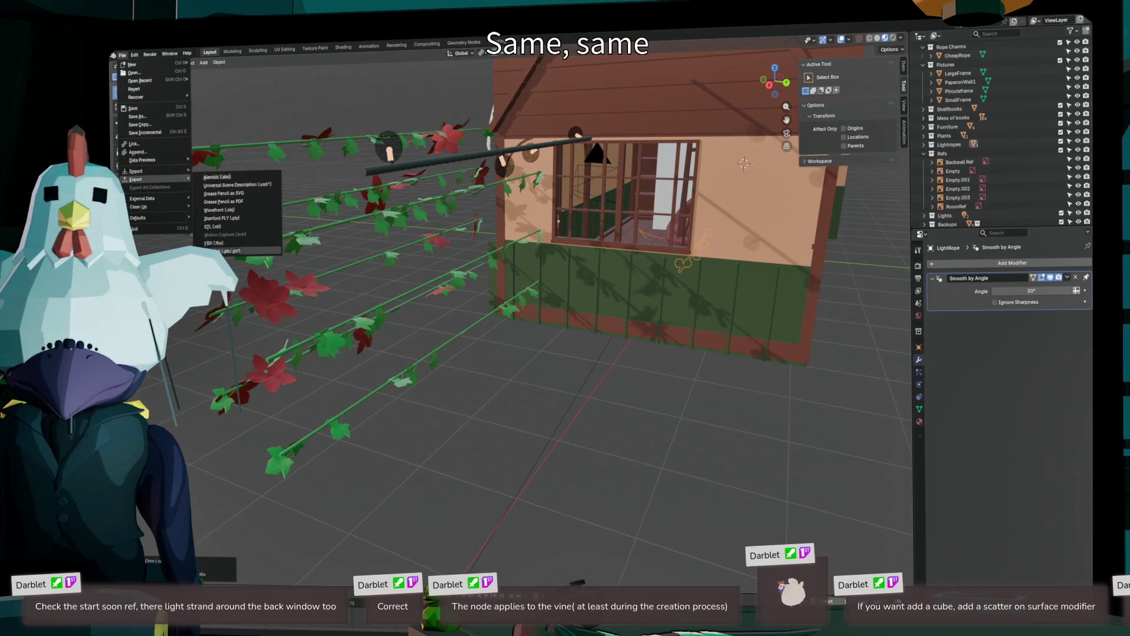
{"action": "left_click", "coordinate": [224, 251]}
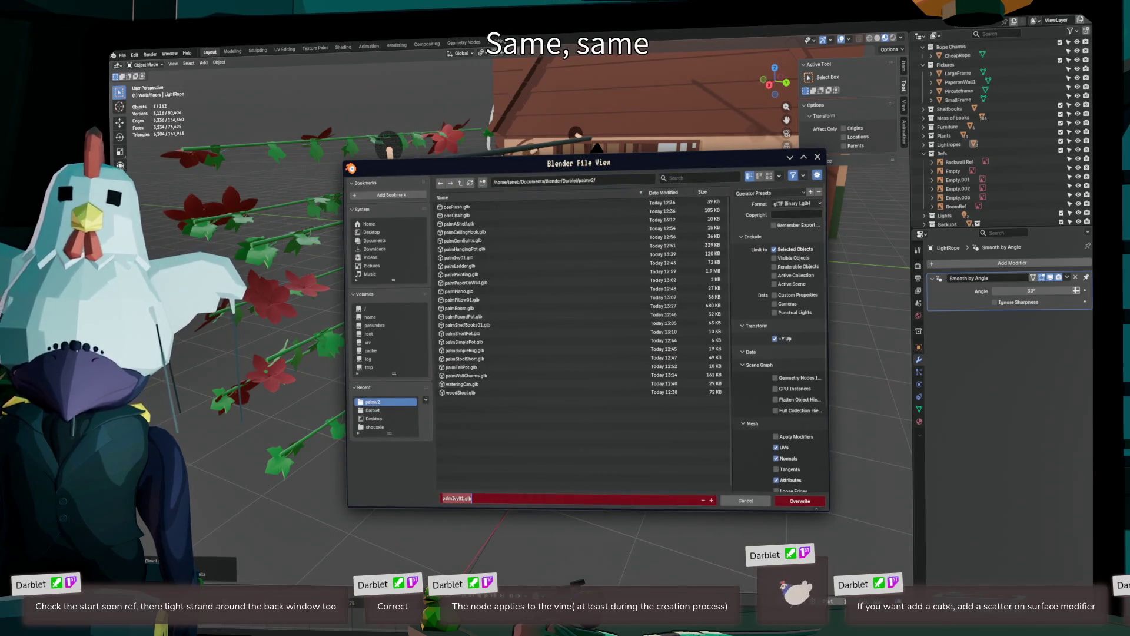
{"action": "type", "text": "palmL"}
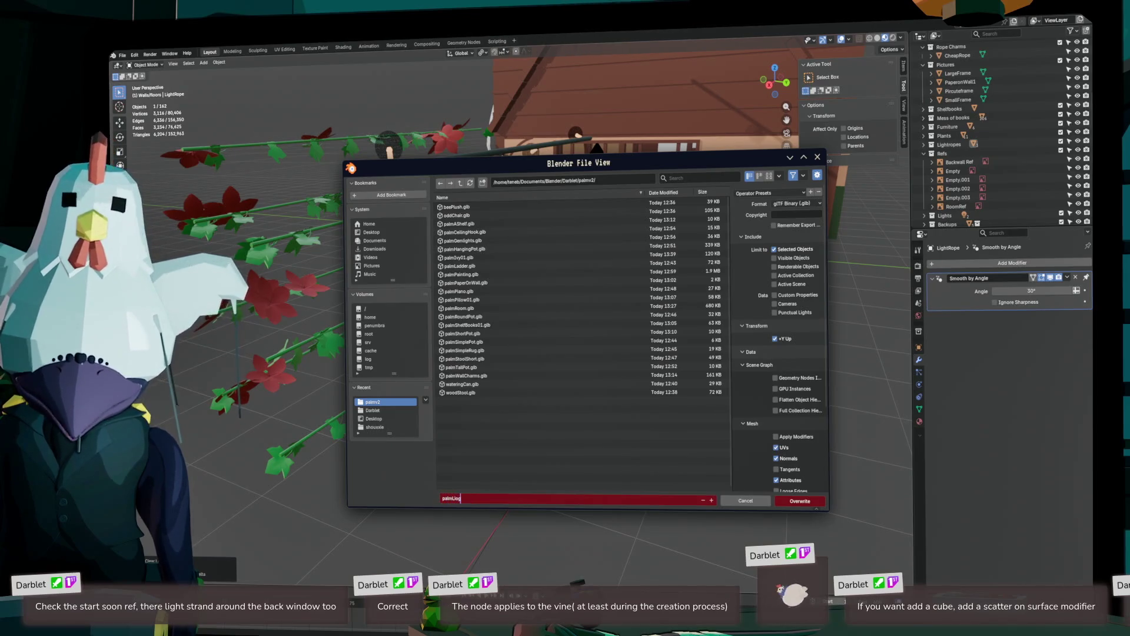
{"action": "type", "text": "ig"}
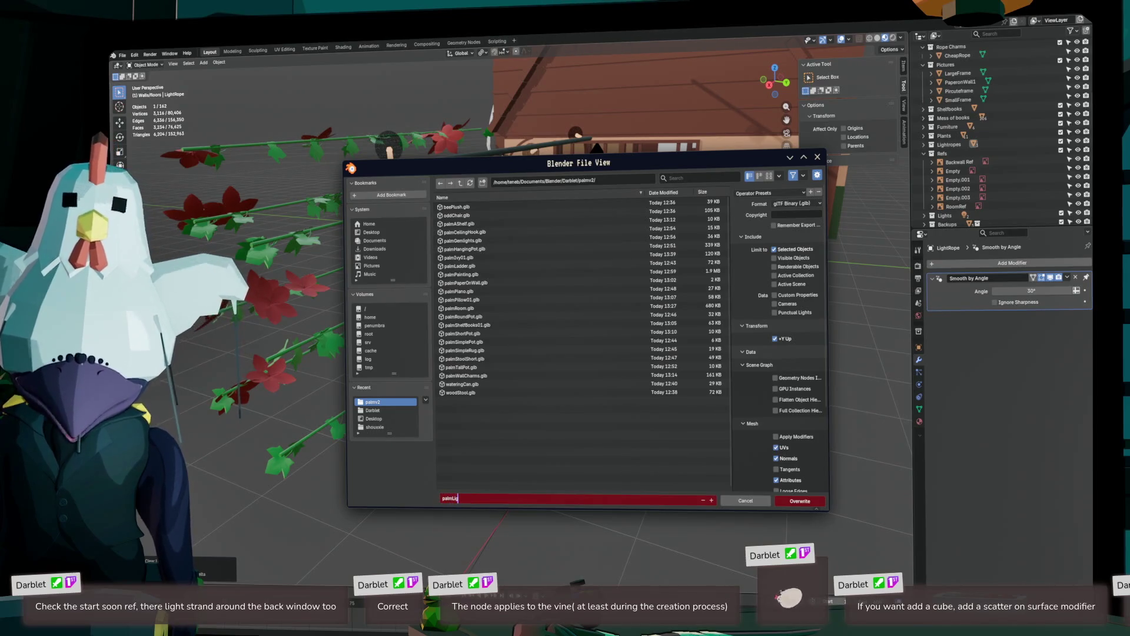
{"action": "type", "text": "htrope01"}
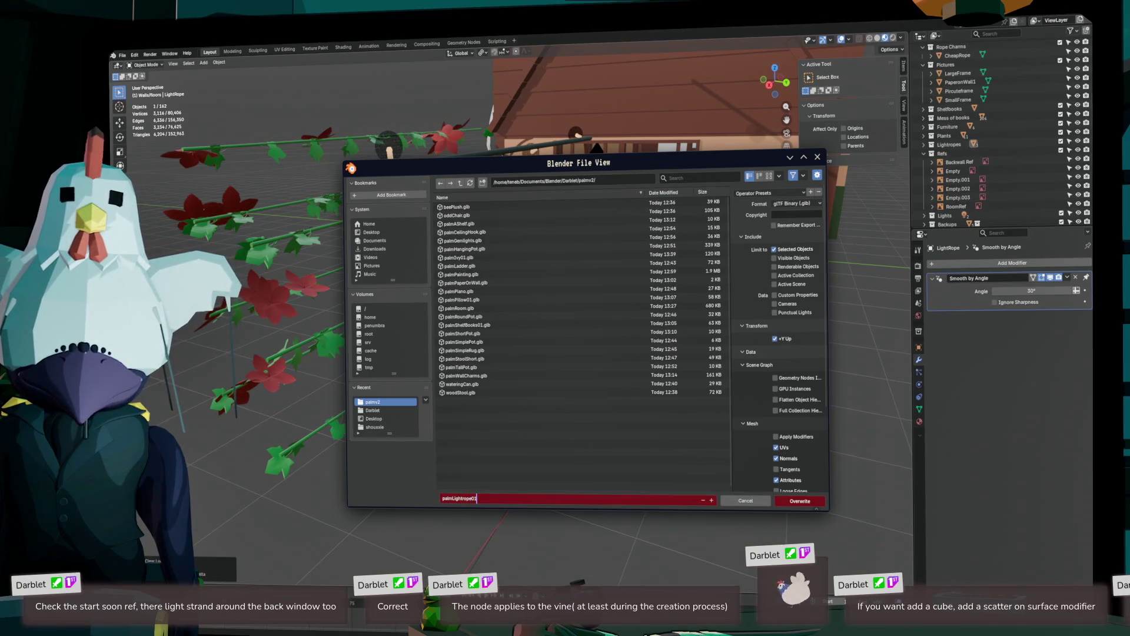
{"action": "key", "text": "Return"}
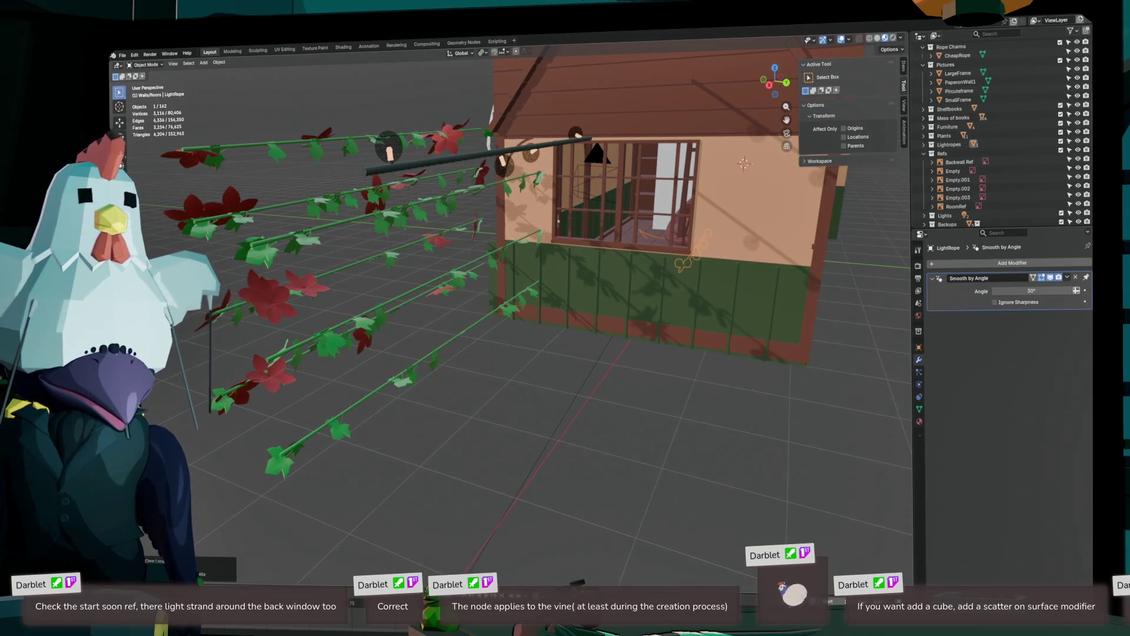
{"action": "scroll", "coordinate": [512, 265], "scroll_direction": "down", "scroll_amount": 3}
{"action": "left_click_drag", "start_coordinate": [518, 376], "coordinate": [580, 358]}
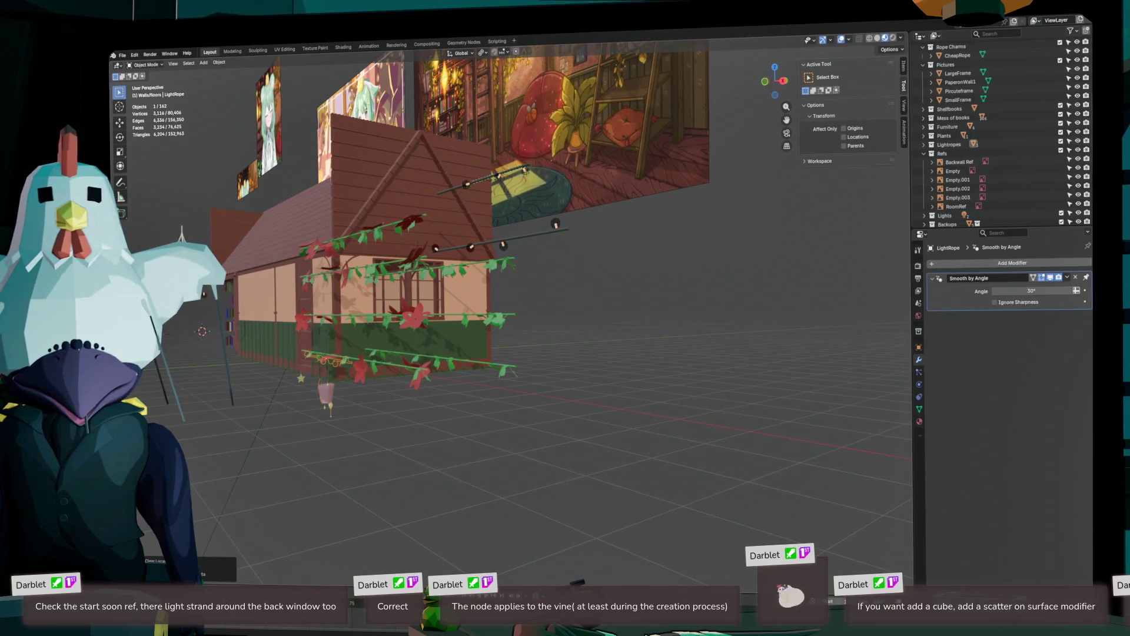
{"action": "mouse_move", "coordinate": [580, 358]}
{"action": "left_mouse_down"}
{"action": "mouse_move", "coordinate": [498, 366]}
{"action": "mouse_move", "coordinate": [776, 326]}
{"action": "mouse_move", "coordinate": [732, 368]}
{"action": "left_mouse_up"}
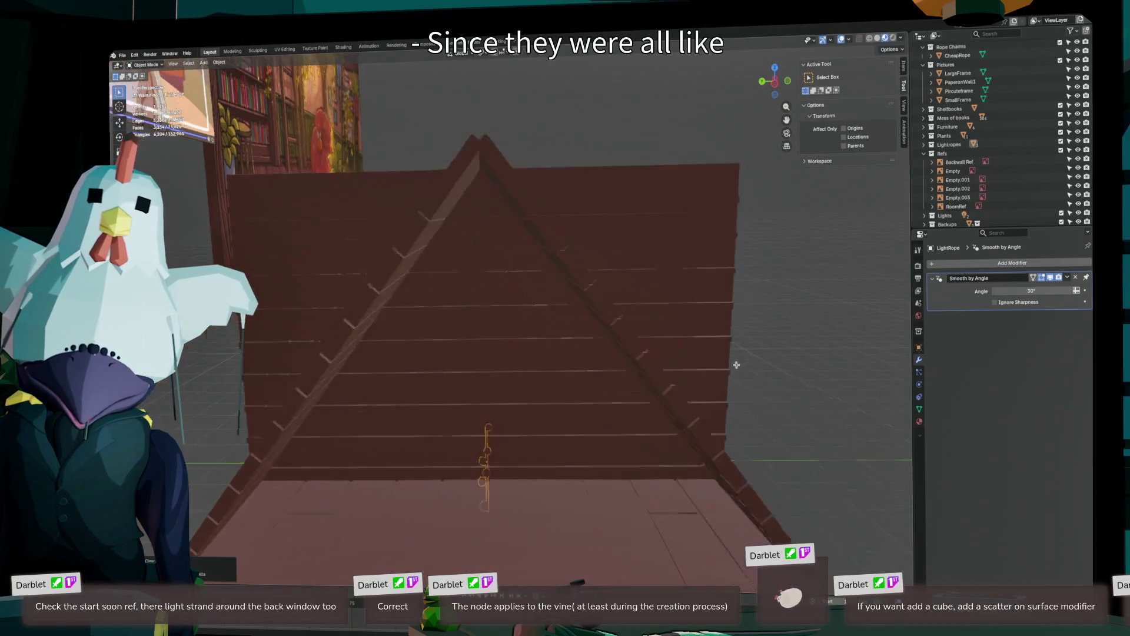
{"action": "scroll", "coordinate": [518, 383], "scroll_direction": "down", "scroll_amount": 10}
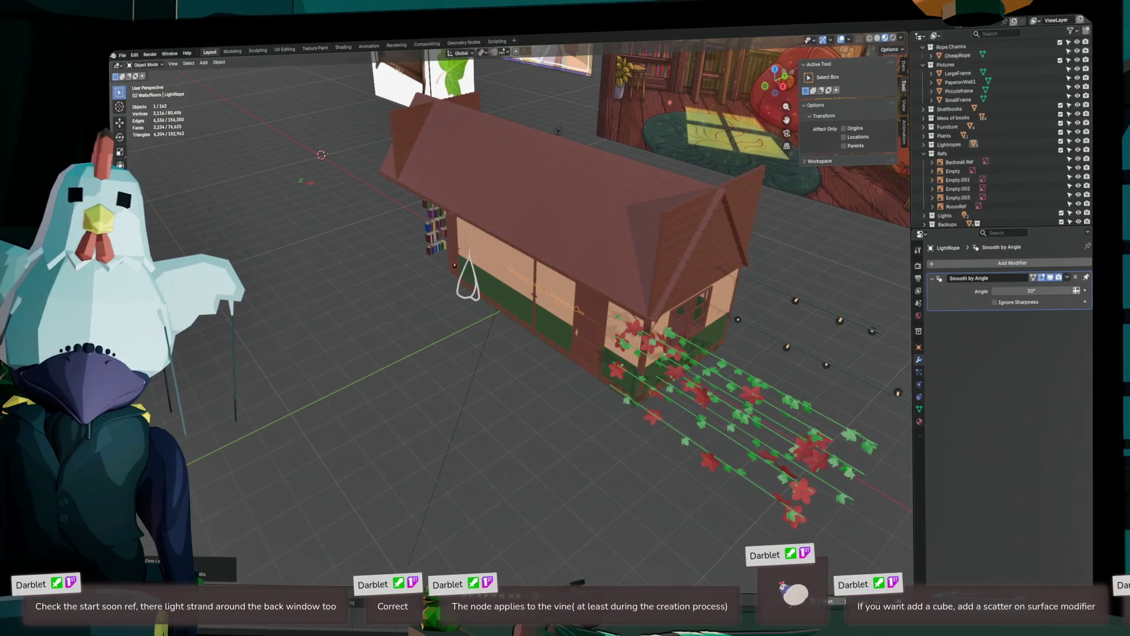
- Open Save As and begin entering the new file name palm_teneb_edit_01
{"action": "left_click", "coordinate": [122, 54]}
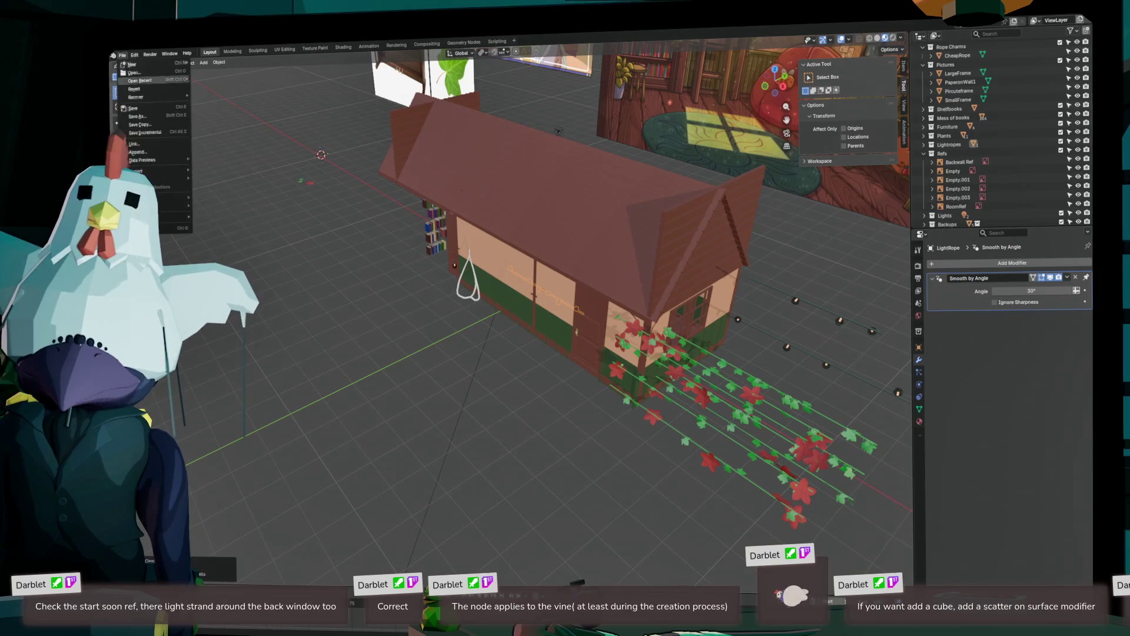
{"action": "left_click", "coordinate": [138, 116]}
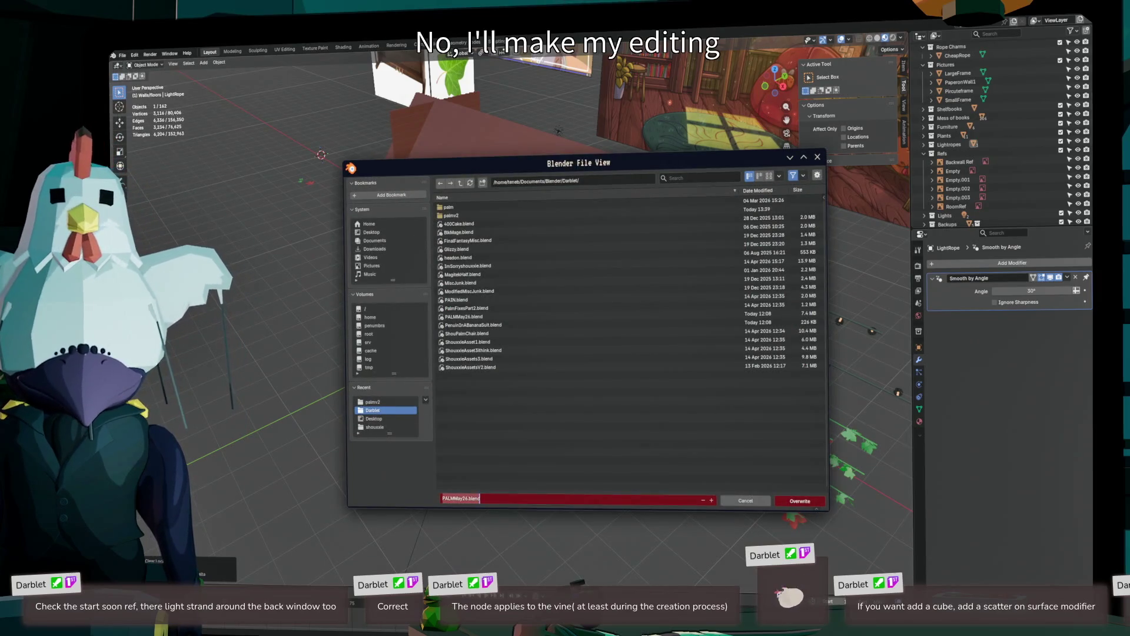
{"action": "type", "text": "pal"}
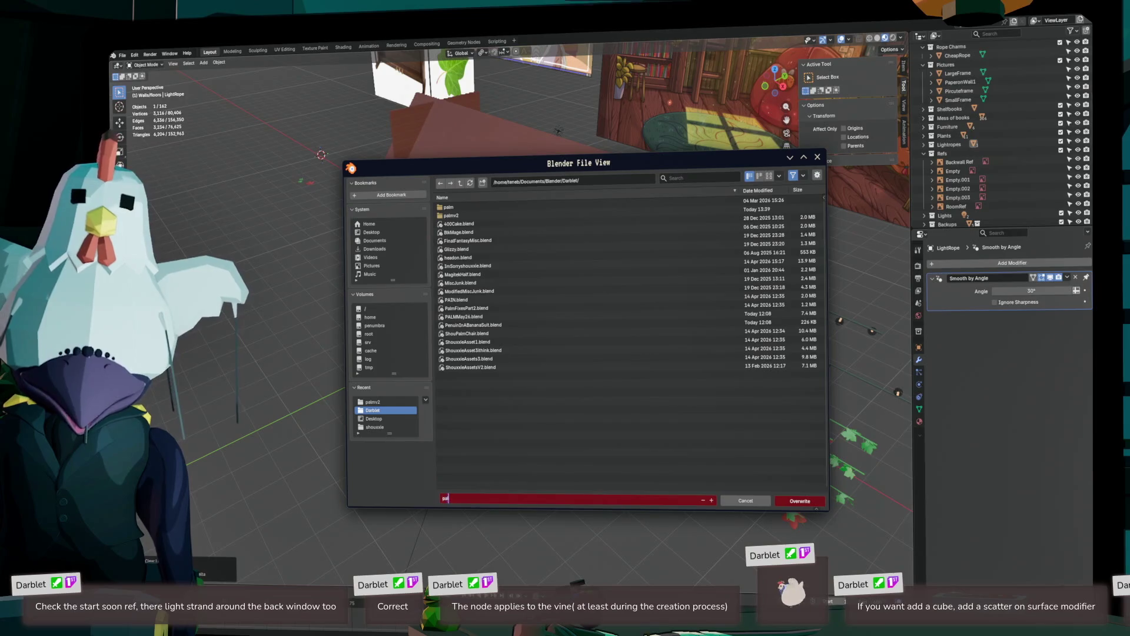
{"action": "type", "text": "m_teneb_edit_01"}
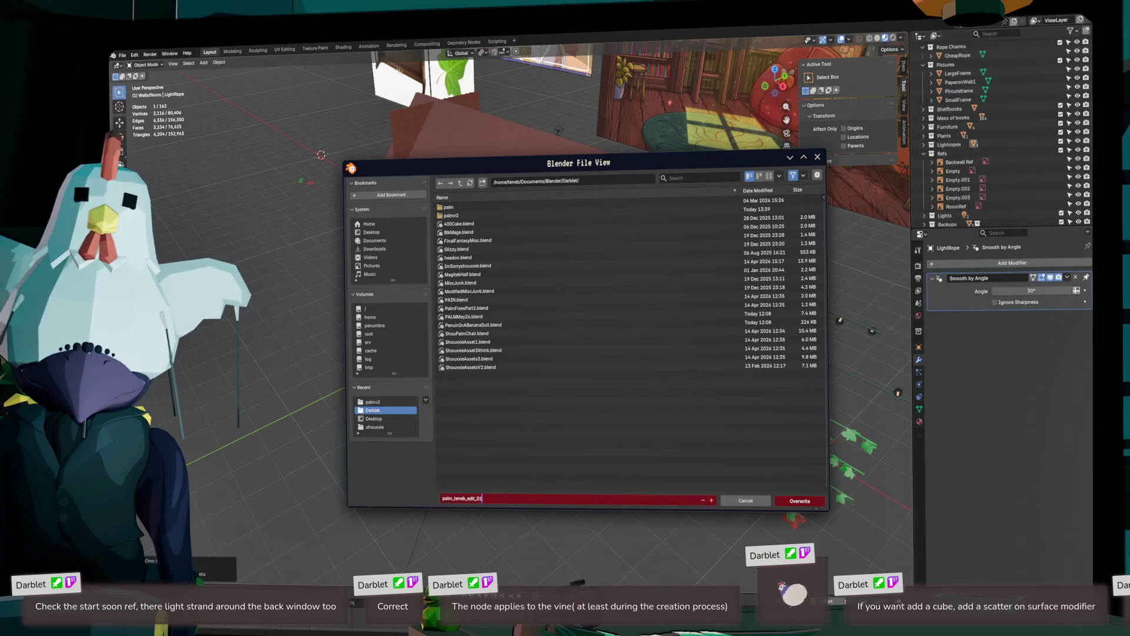
- Save the scene as palm_teneb_edit_01.blend and minimize Blender to reach the Unreal editor
{"action": "key", "text": "Return"}
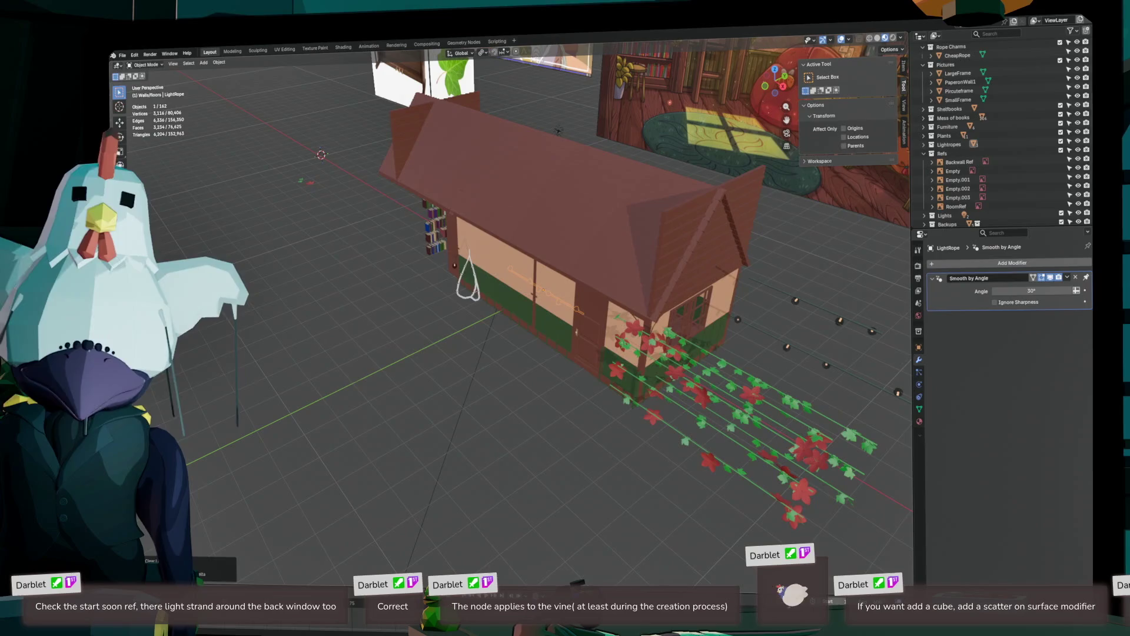
{"action": "key", "text": "super+Down"}
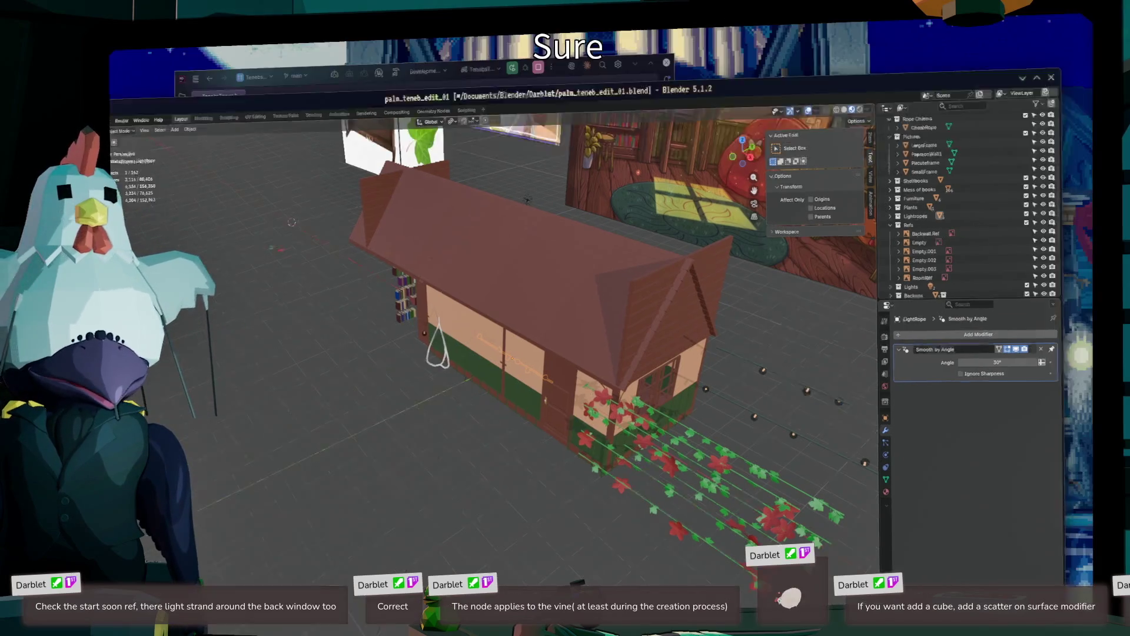
{"action": "key", "text": "super+Down"}
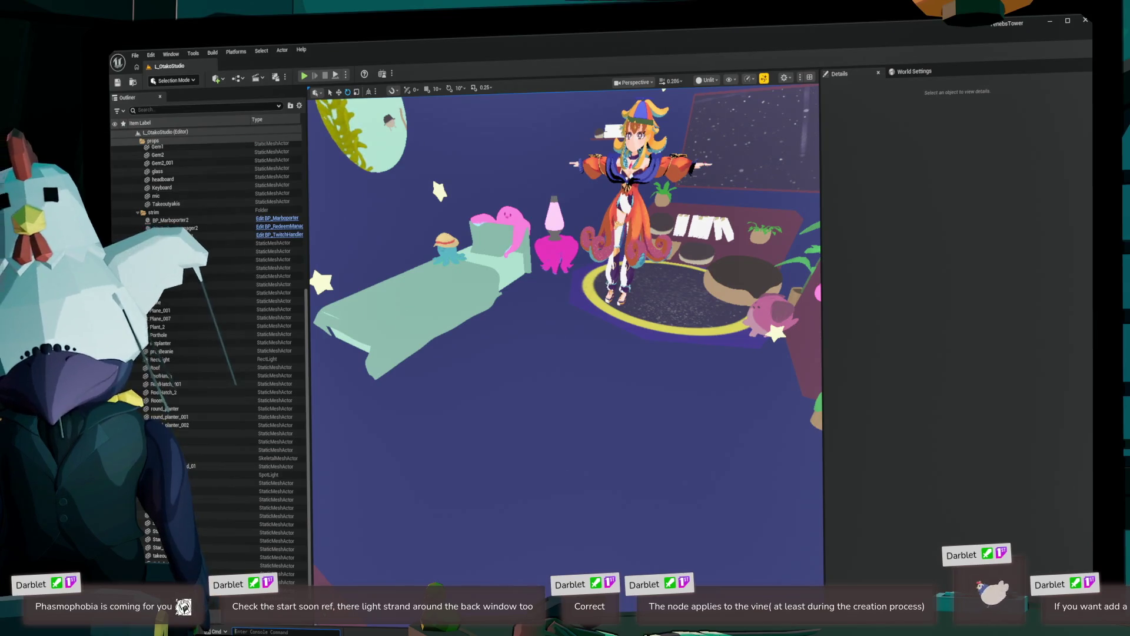
- Open the Content Drawer, browse from Movies to the Maps folder, and select L_PalmsLoft
{"action": "key", "text": "ctrl+space"}
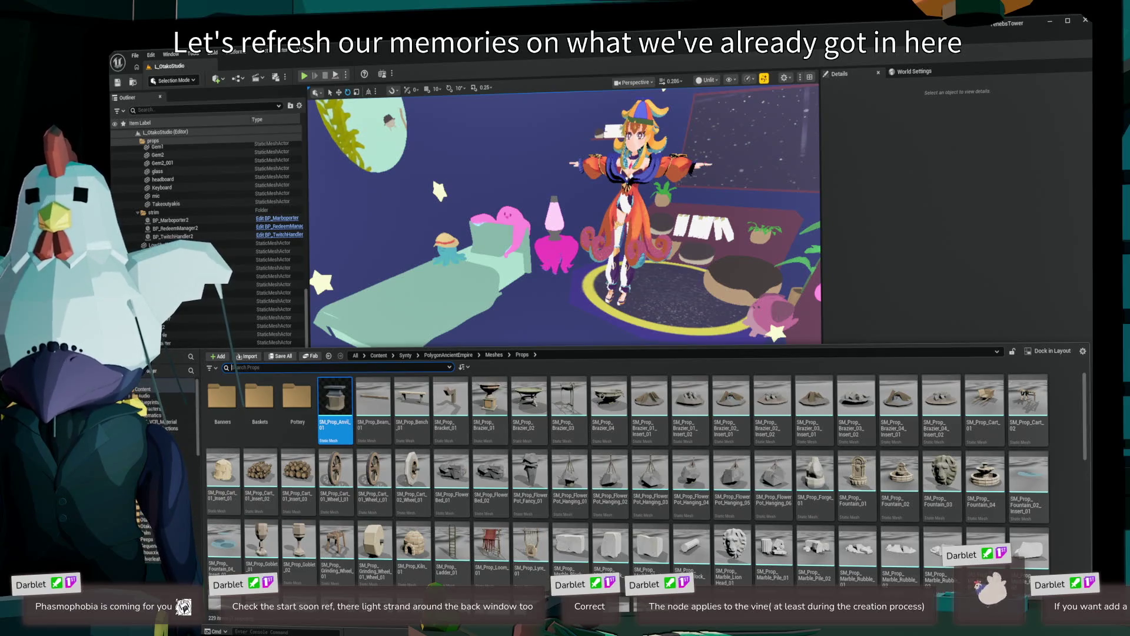
{"action": "left_click", "coordinate": [150, 448]}
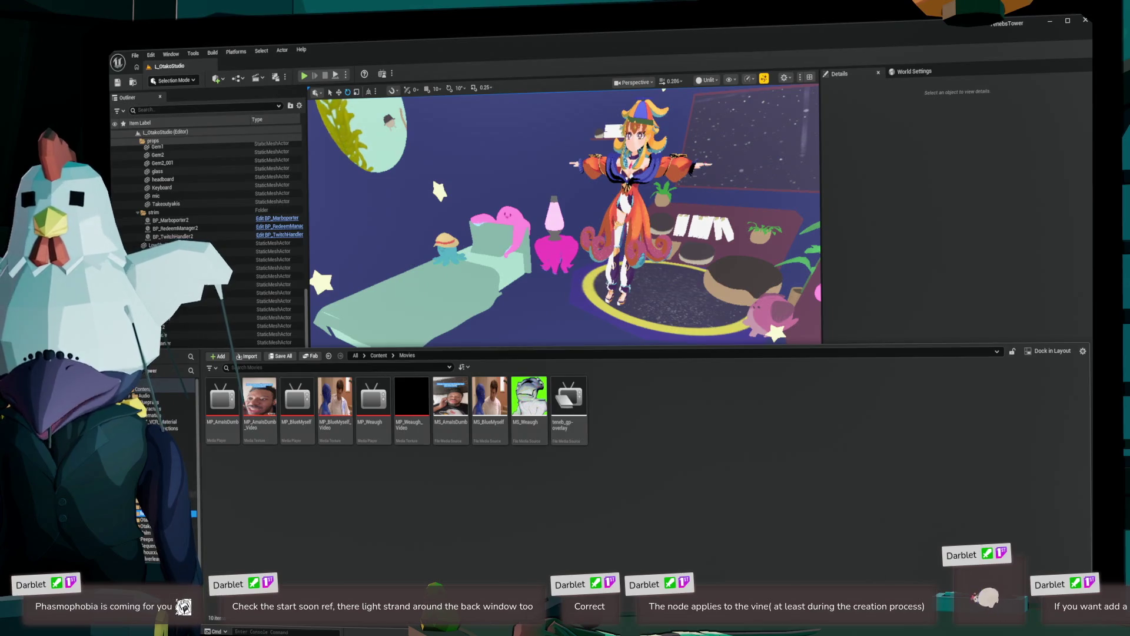
{"action": "left_click", "coordinate": [159, 488]}
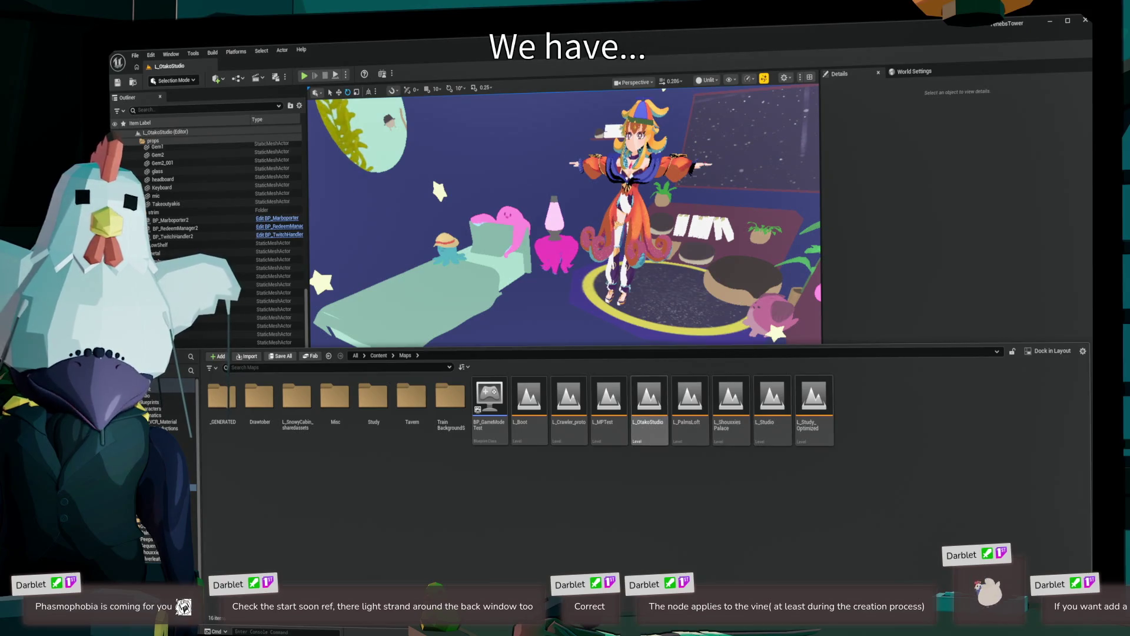
{"action": "left_click", "coordinate": [690, 400]}
- Open the L_PalmsLoft level and turn the view toward the skylight window and shelves
{"action": "double_click", "coordinate": [690, 400]}
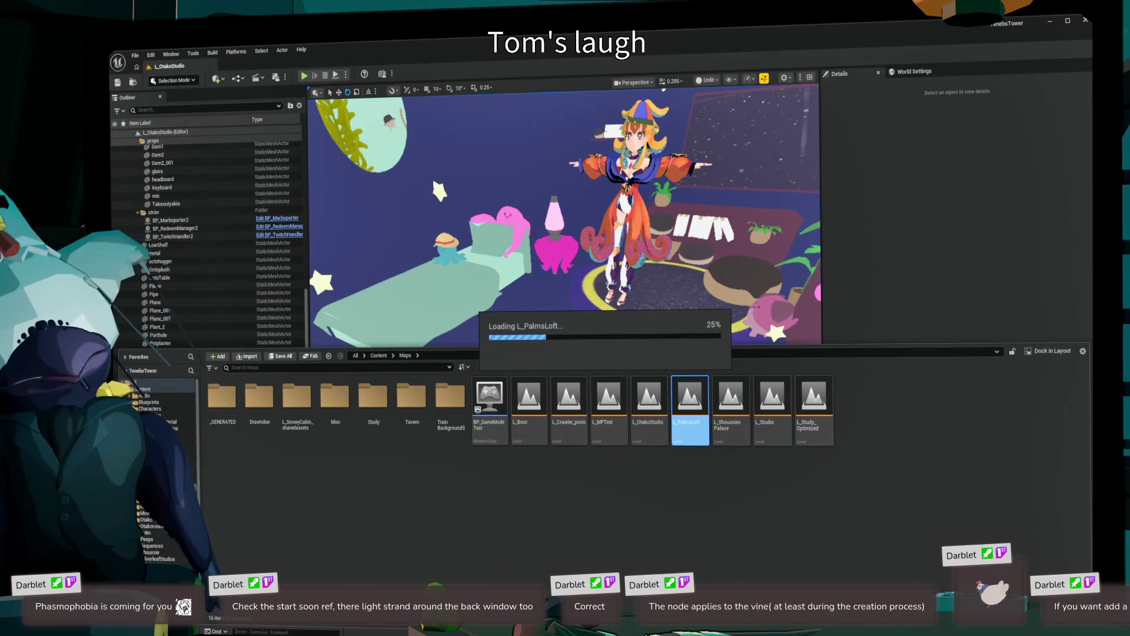
{"action": "key", "text": "ctrl+space"}
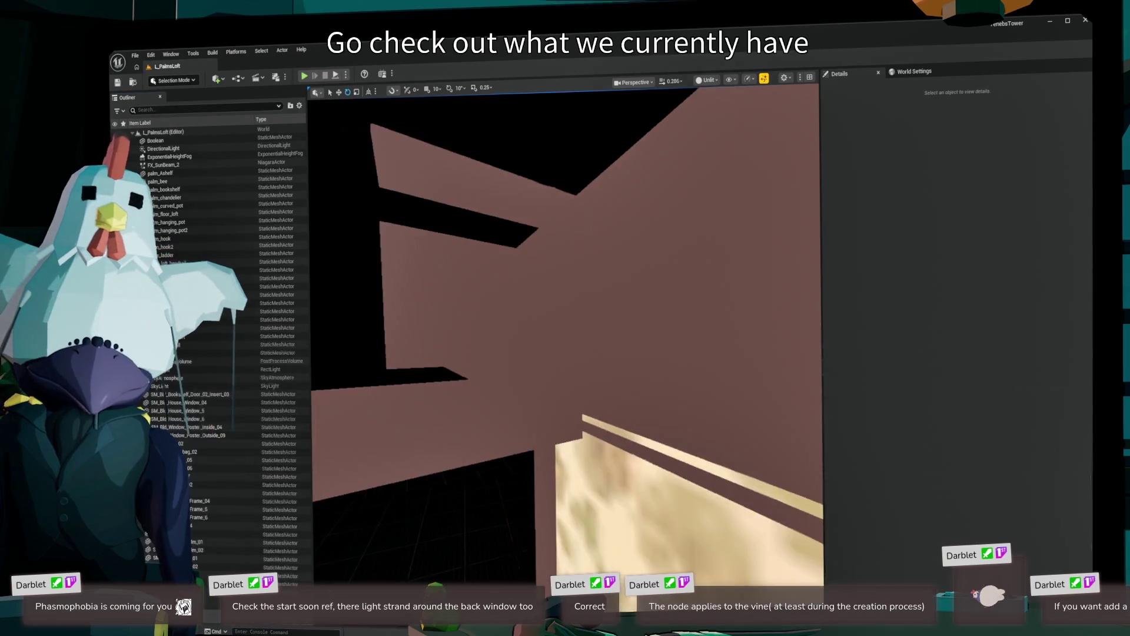
{"action": "scroll", "coordinate": [565, 335], "scroll_direction": "down", "scroll_amount": 5}
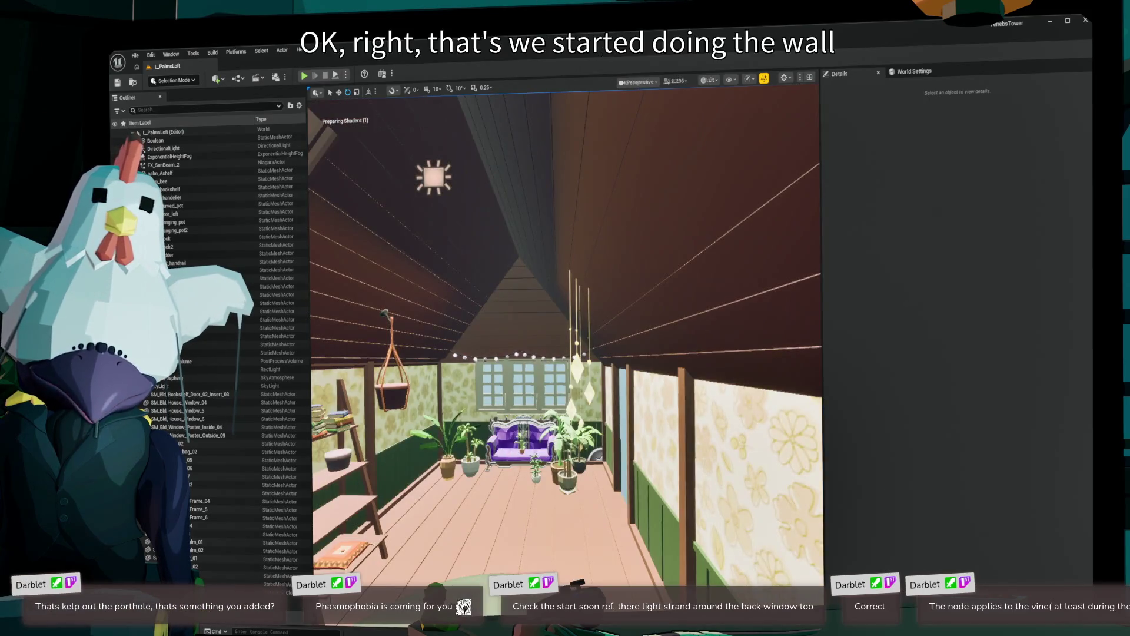
{"action": "mouse_move", "coordinate": [565, 335]}
{"action": "left_mouse_down"}
{"action": "mouse_move", "coordinate": [424, 312]}
{"action": "mouse_move", "coordinate": [553, 294]}
{"action": "mouse_move", "coordinate": [553, 271]}
{"action": "mouse_move", "coordinate": [507, 268]}
{"action": "mouse_move", "coordinate": [500, 254]}
{"action": "mouse_move", "coordinate": [413, 265]}
{"action": "left_mouse_up"}
- Review the Boolean mesh's Element 2 material choices without changing them, then reopen the Content Drawer
{"action": "left_click", "coordinate": [565, 176]}
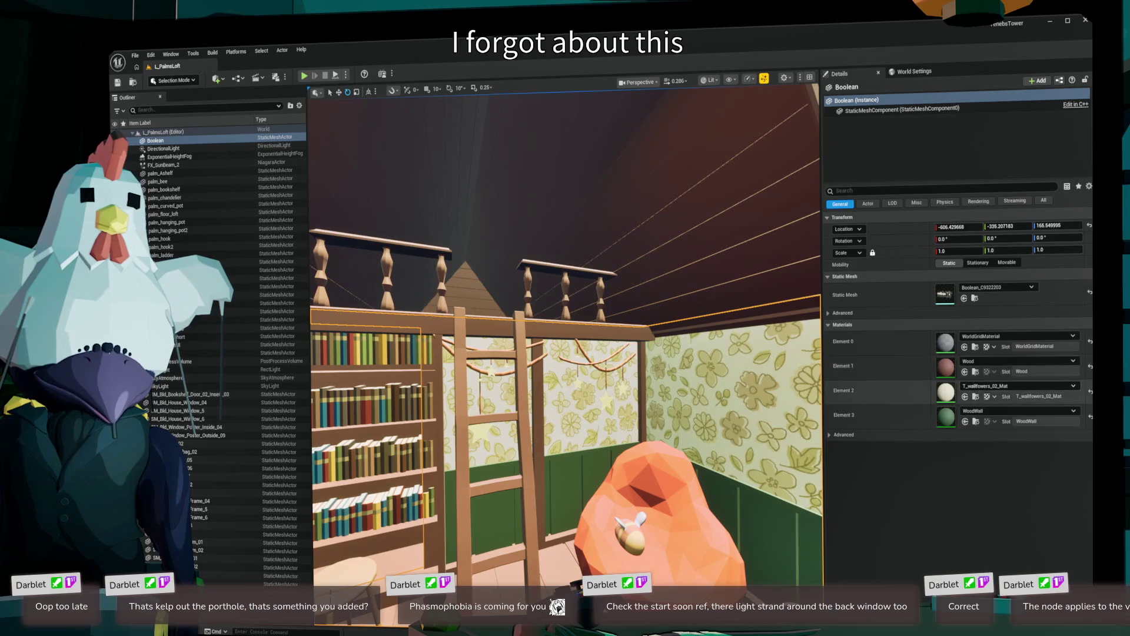
{"action": "left_click", "coordinate": [1019, 386]}
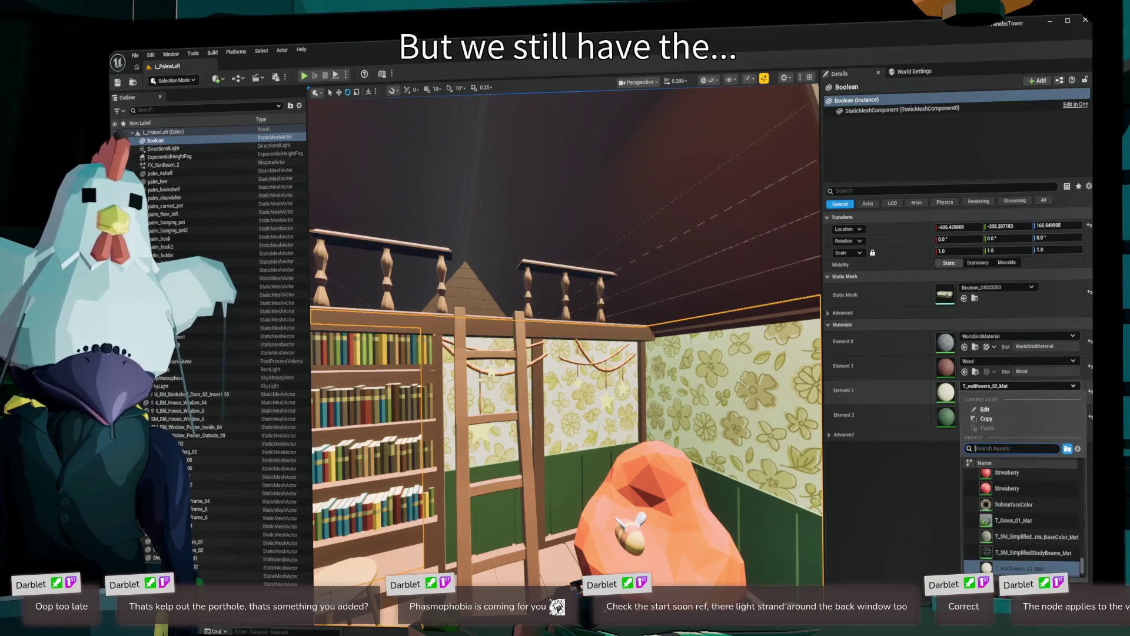
{"action": "key", "text": "Escape"}
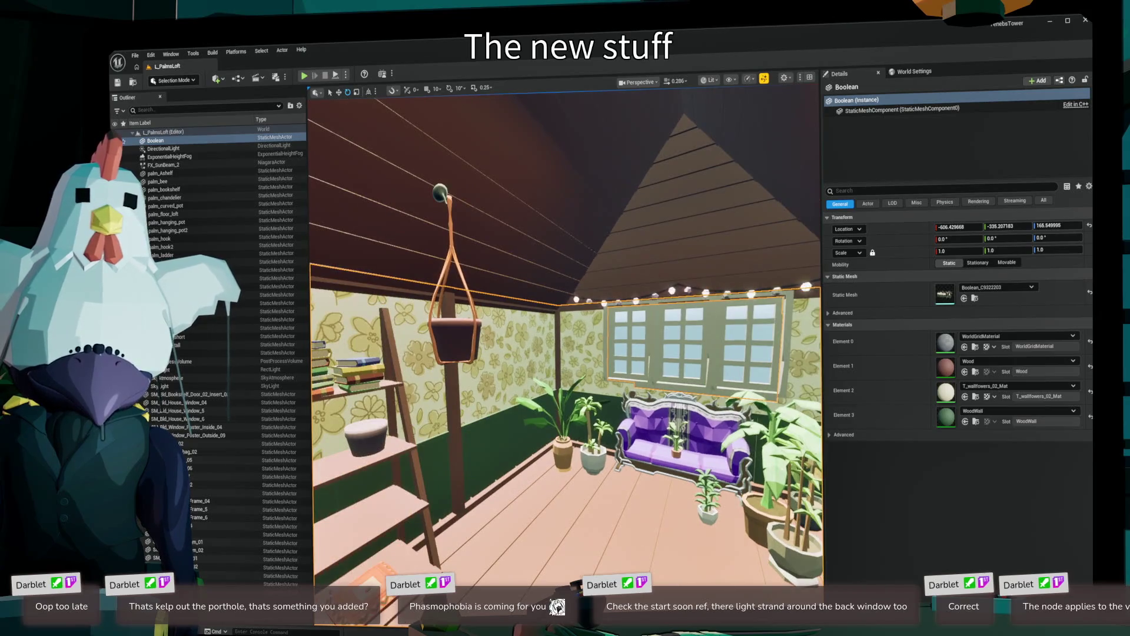
{"action": "key", "text": "ctrl+space"}
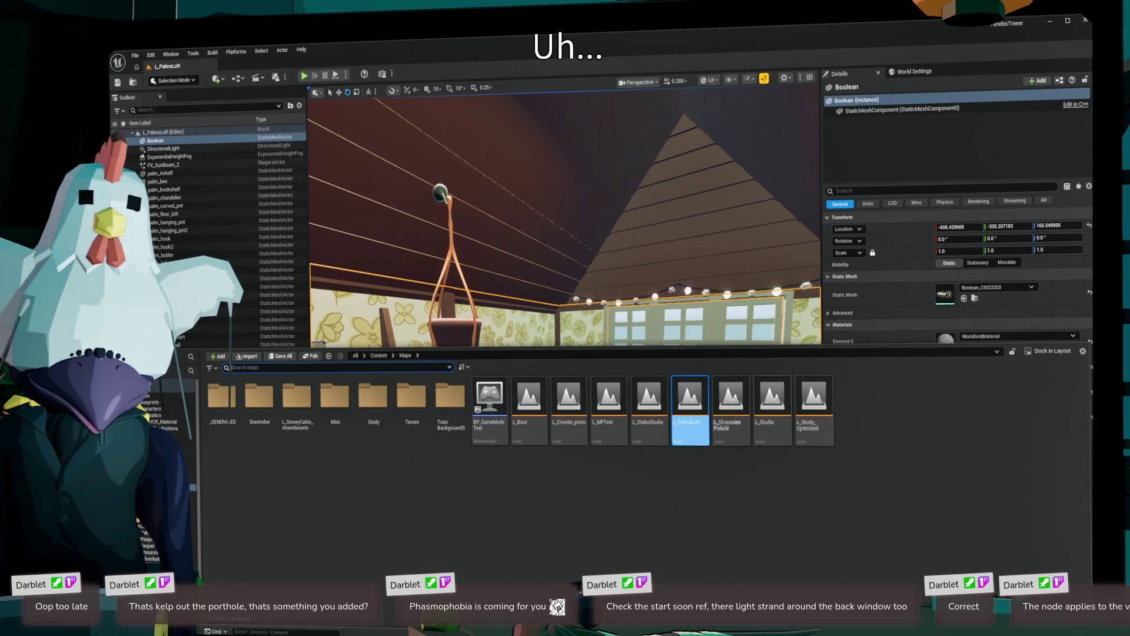
- Open the L_OtakoStudio level and select the ocean box behind the porthole
{"action": "double_click", "coordinate": [649, 403]}
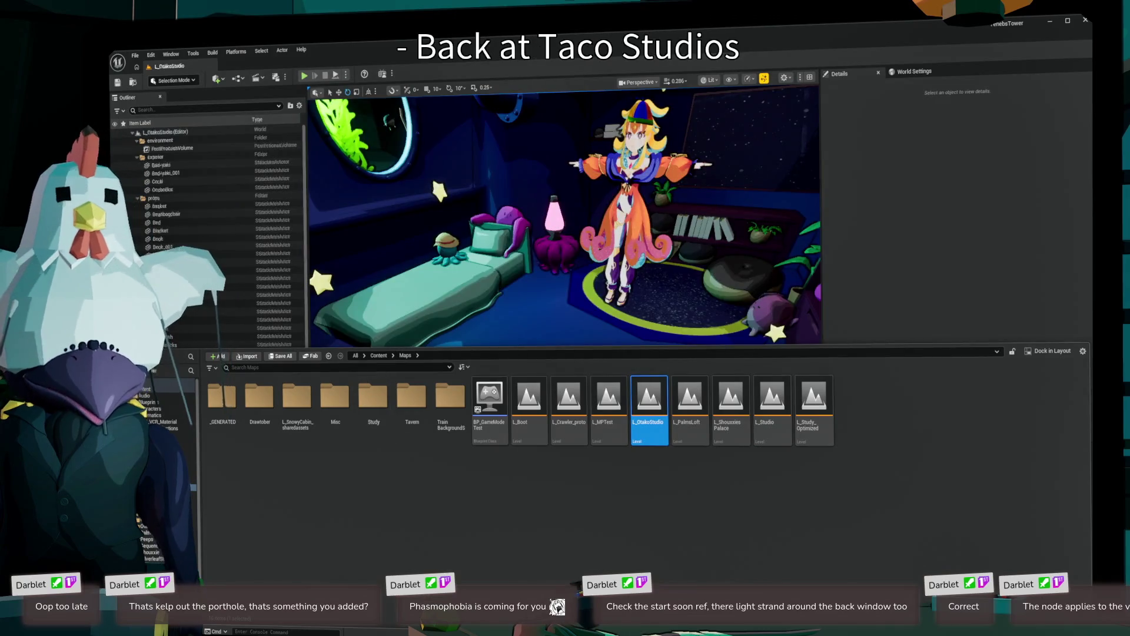
{"action": "scroll", "coordinate": [521, 177], "scroll_direction": "up", "scroll_amount": 10}
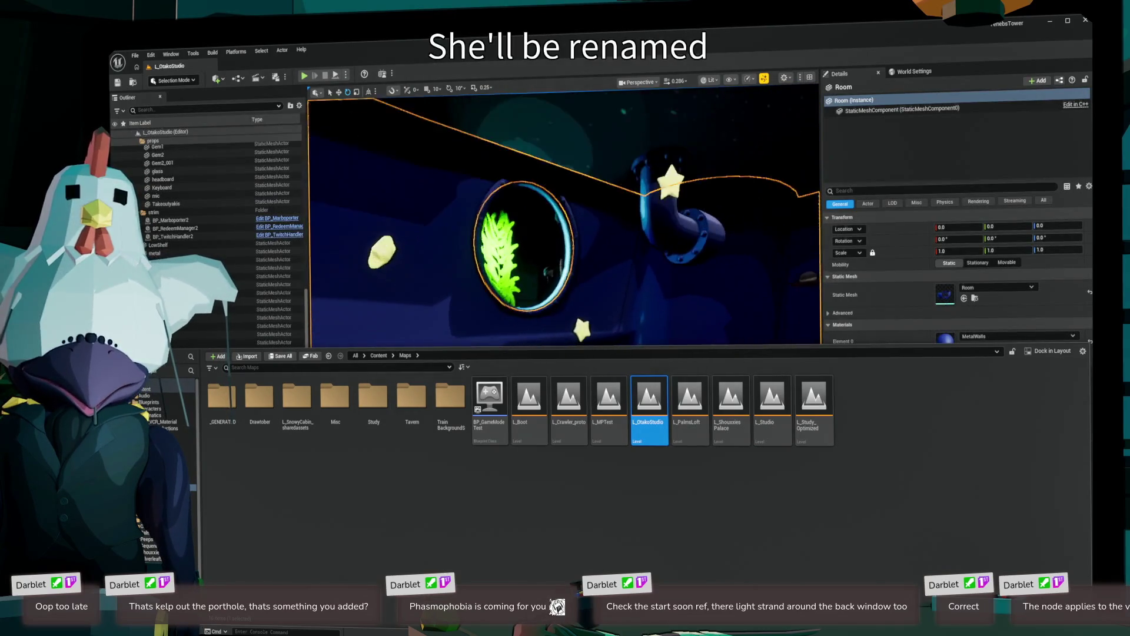
{"action": "scroll", "coordinate": [564, 215], "scroll_direction": "down", "scroll_amount": 3}
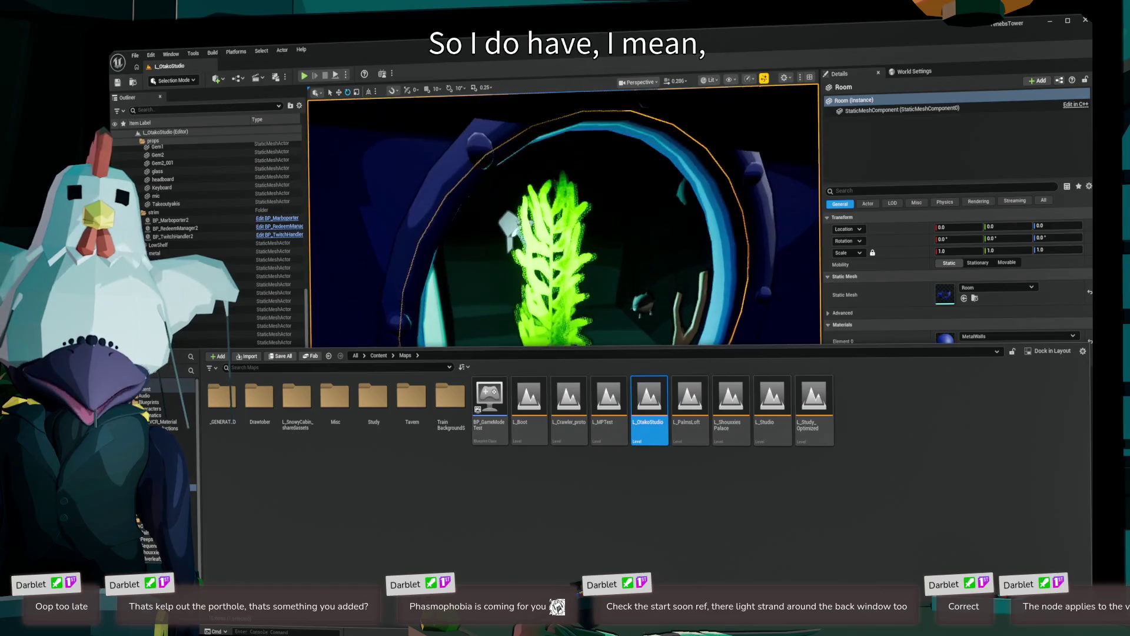
{"action": "left_click", "coordinate": [511, 233]}
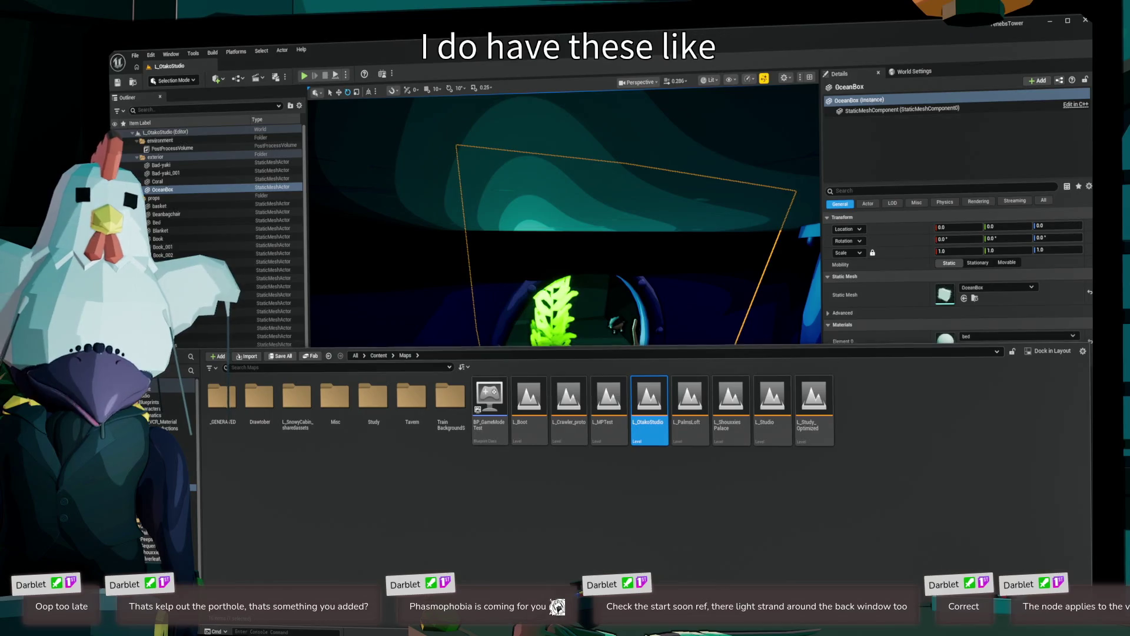
- Swing the view closer to the kelp outside the porthole, then reopen the Content Drawer
{"action": "key", "text": "ctrl+space"}
{"action": "scroll", "coordinate": [566, 330], "scroll_direction": "up", "scroll_amount": 10}
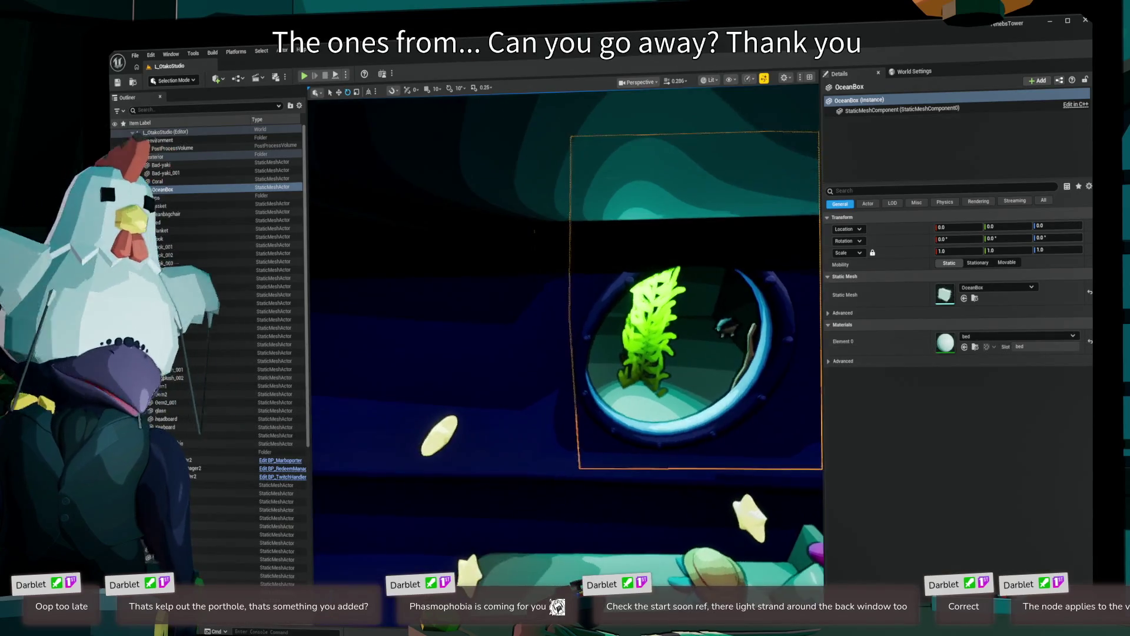
{"action": "scroll", "coordinate": [565, 353], "scroll_direction": "up", "scroll_amount": 5}
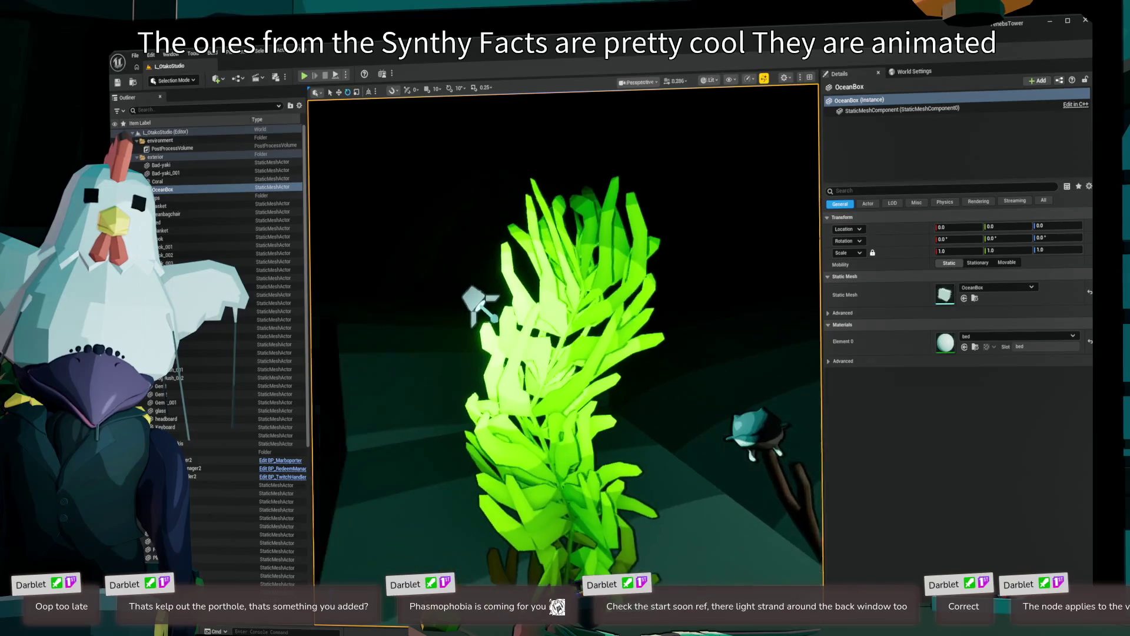
{"action": "scroll", "coordinate": [565, 354], "scroll_direction": "down", "scroll_amount": 5}
{"action": "left_click_drag", "start_coordinate": [566, 353], "coordinate": [648, 353]}
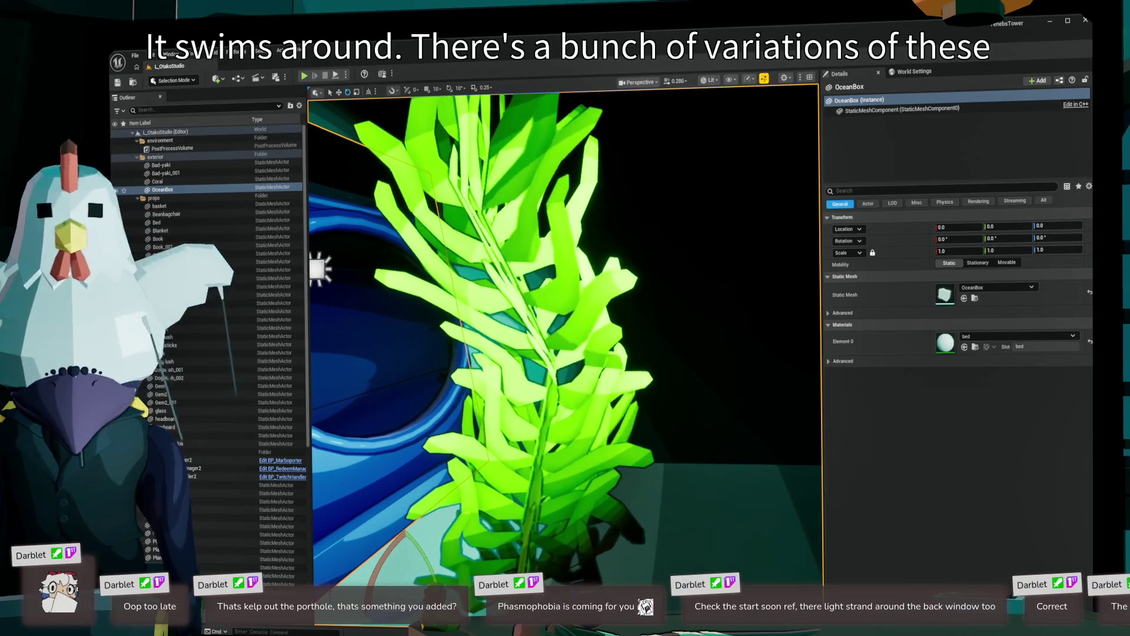
{"action": "key", "text": "ctrl+space"}
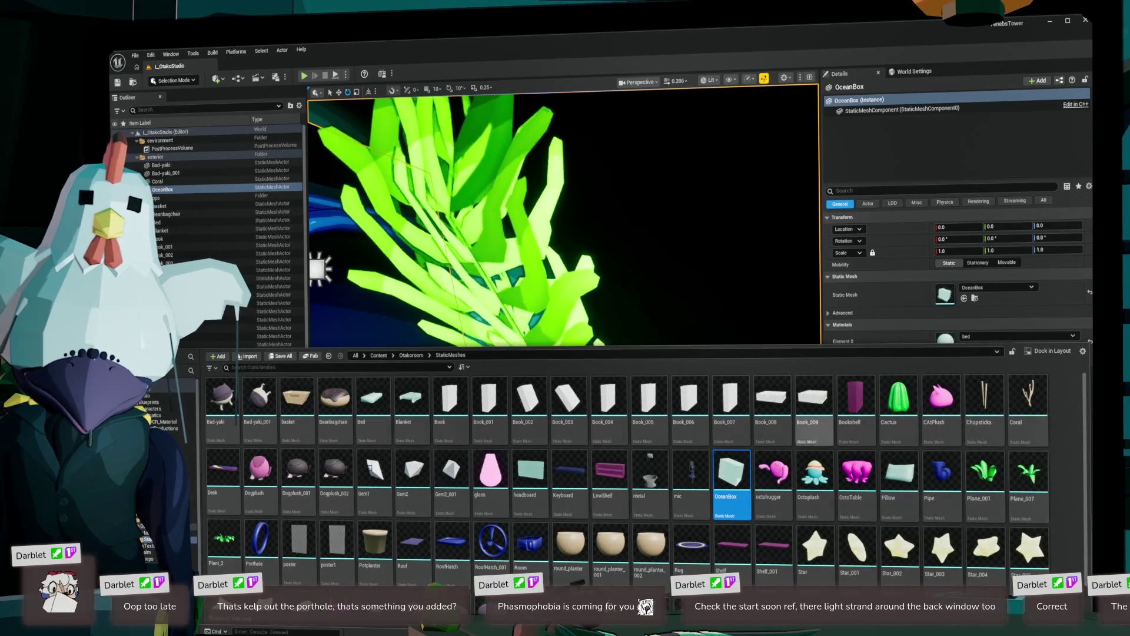
- Locate the selected seaweed's asset and drag another seaweed variant into the studio
{"action": "scroll", "coordinate": [651, 501], "scroll_direction": "down", "scroll_amount": 1}
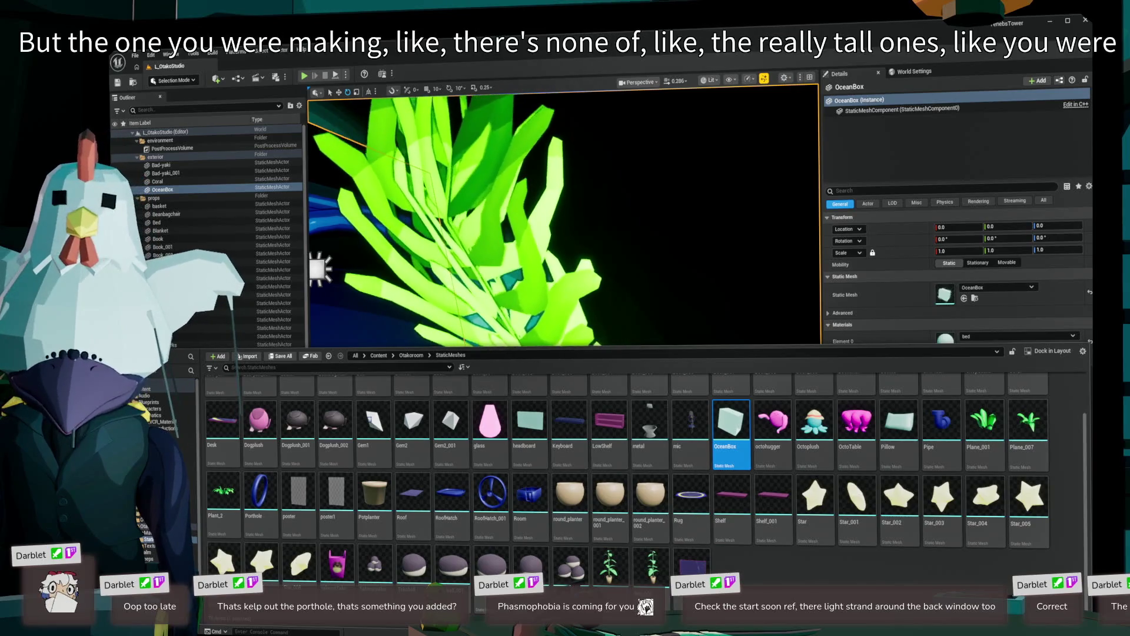
{"action": "left_click", "coordinate": [471, 265]}
{"action": "key", "text": "ctrl+b"}
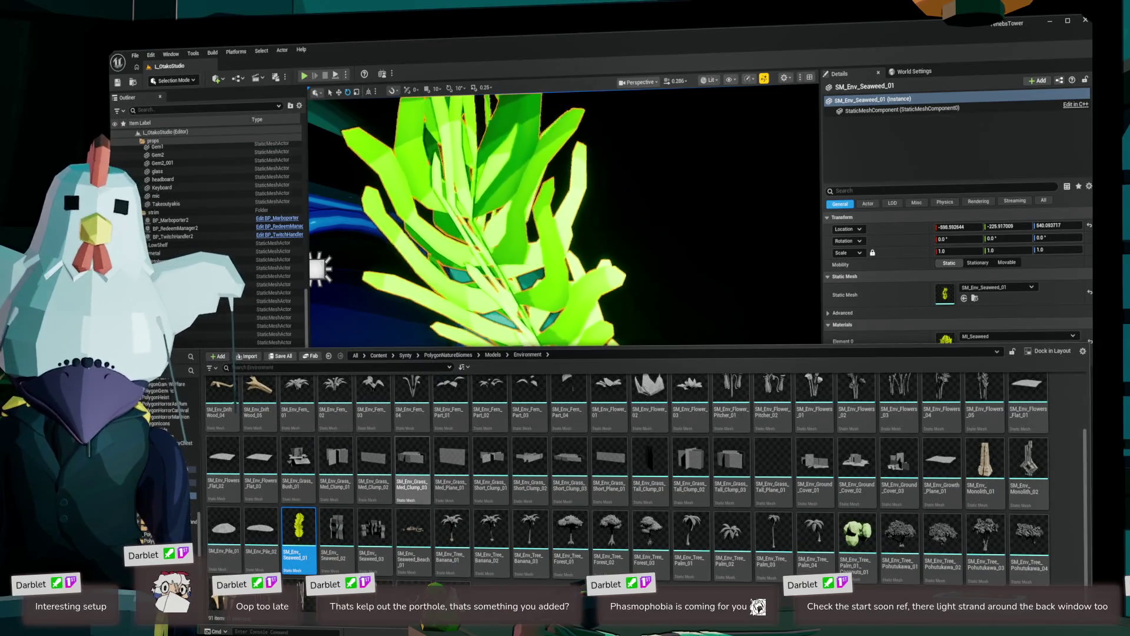
{"action": "left_click_drag", "start_coordinate": [298, 530], "coordinate": [988, 292]}
{"action": "double_click", "coordinate": [191, 474]}
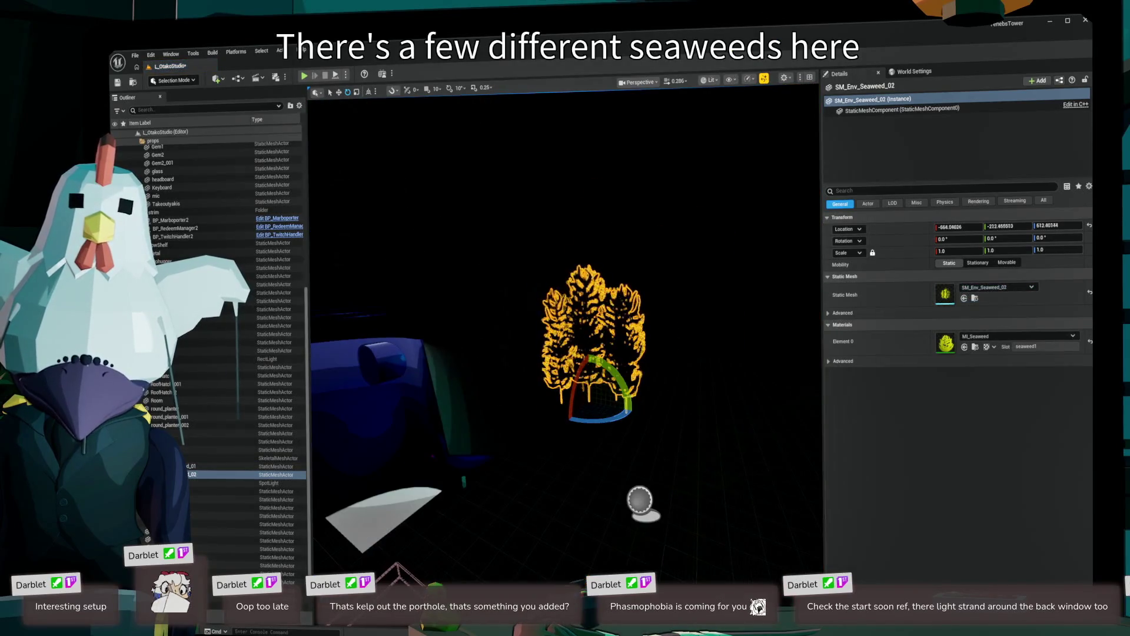
{"action": "scroll", "coordinate": [565, 329], "scroll_direction": "up", "scroll_amount": 10}
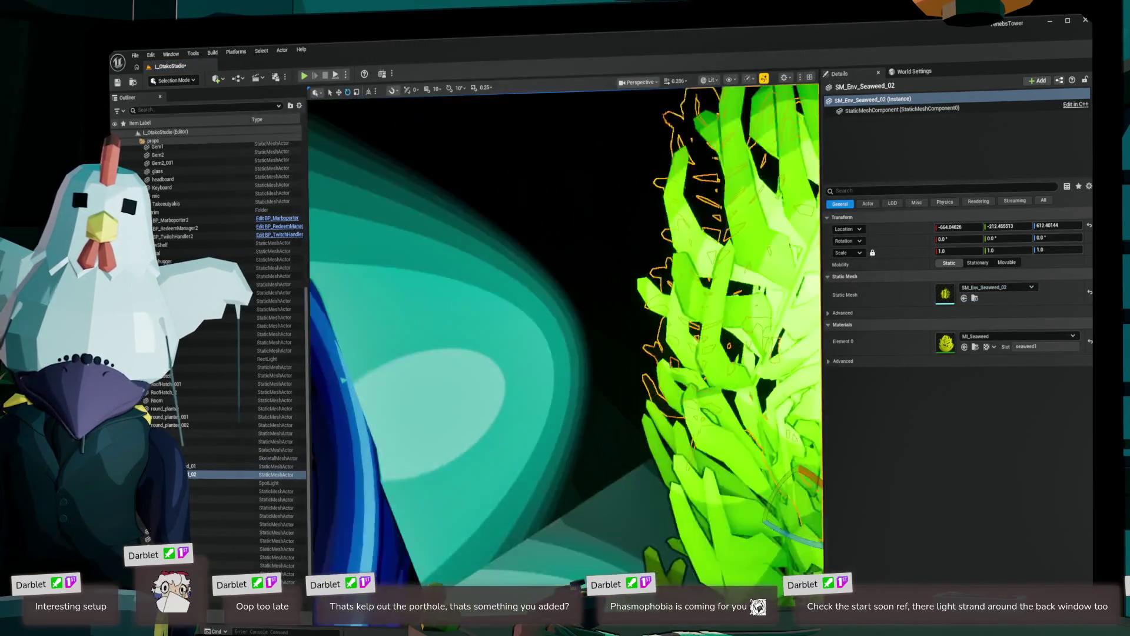
- Place a large seaweed cluster by the porthole and focus the view on it
{"action": "key", "text": "ctrl+space"}
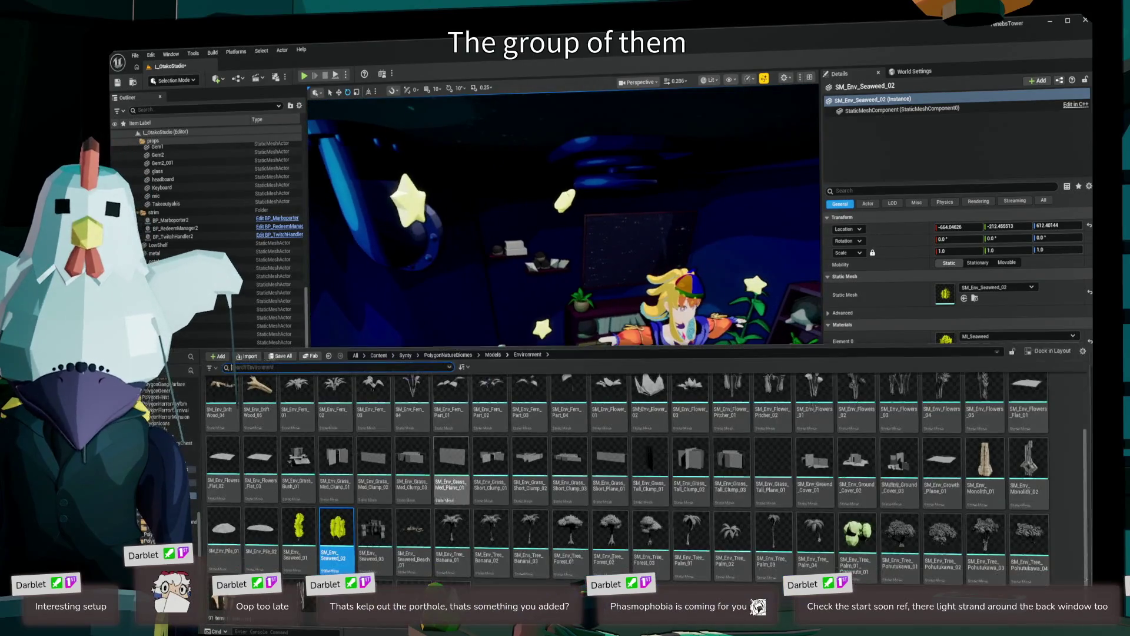
{"action": "mouse_move", "coordinate": [338, 533]}
{"action": "left_mouse_down"}
{"action": "mouse_move", "coordinate": [365, 518]}
{"action": "mouse_move", "coordinate": [447, 412]}
{"action": "mouse_move", "coordinate": [559, 501]}
{"action": "left_mouse_up"}
{"action": "key", "text": "f"}
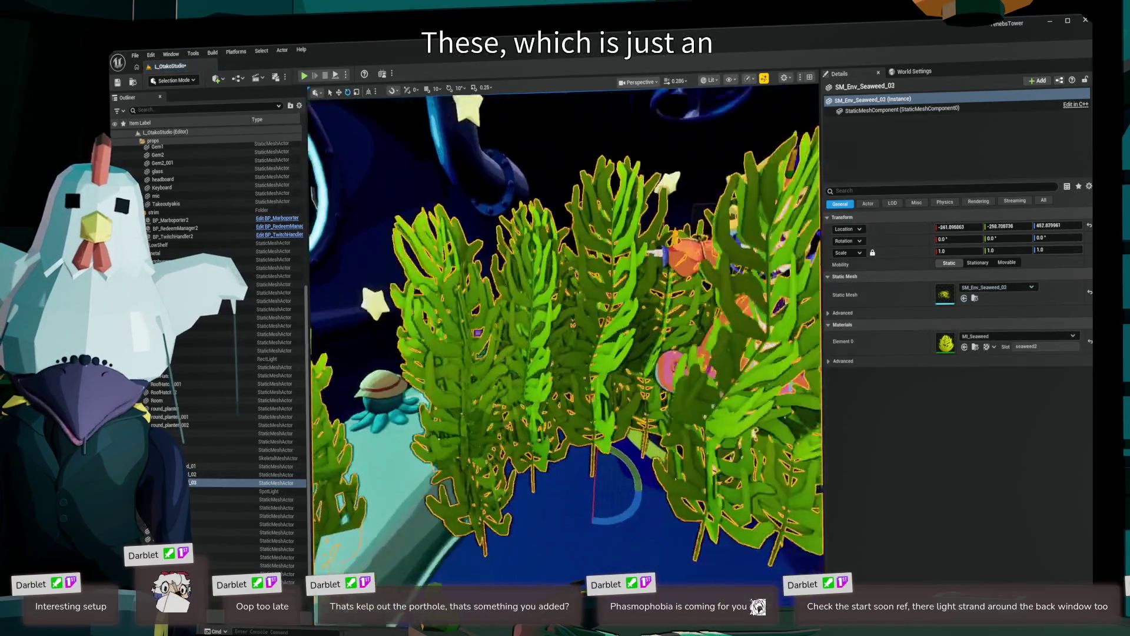
{"action": "scroll", "coordinate": [565, 342], "scroll_direction": "down", "scroll_amount": 5}
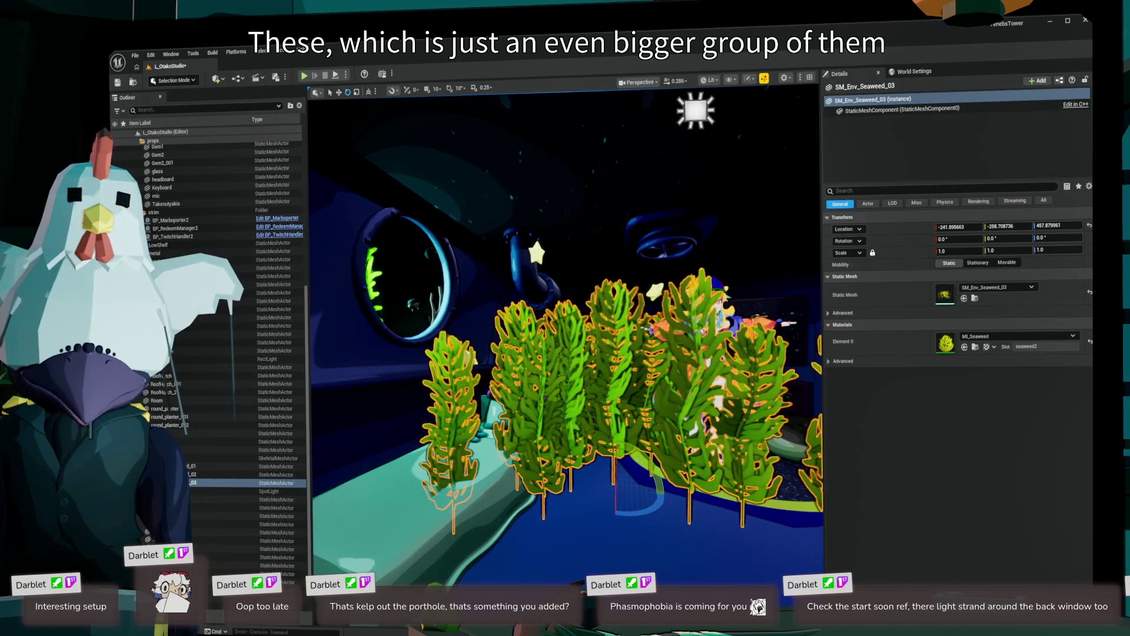
{"action": "left_click_drag", "start_coordinate": [565, 353], "coordinate": [518, 353]}
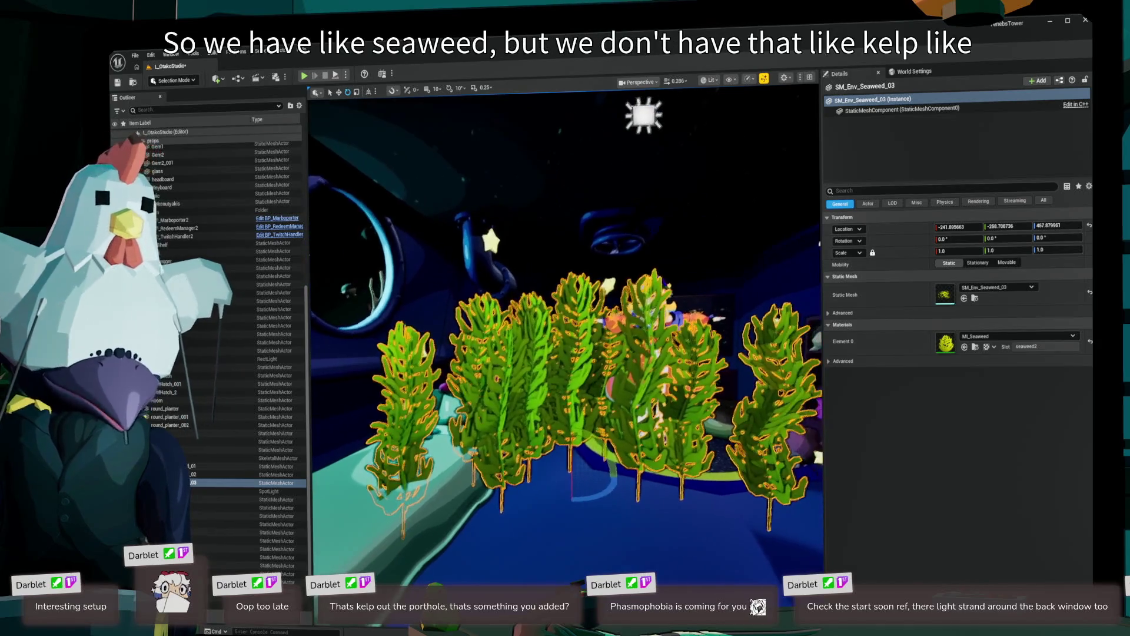
- Add the yellow pitcher plant SM_Env_Flower_Pitcher_01 to the studio
{"action": "key", "text": "ctrl+b"}
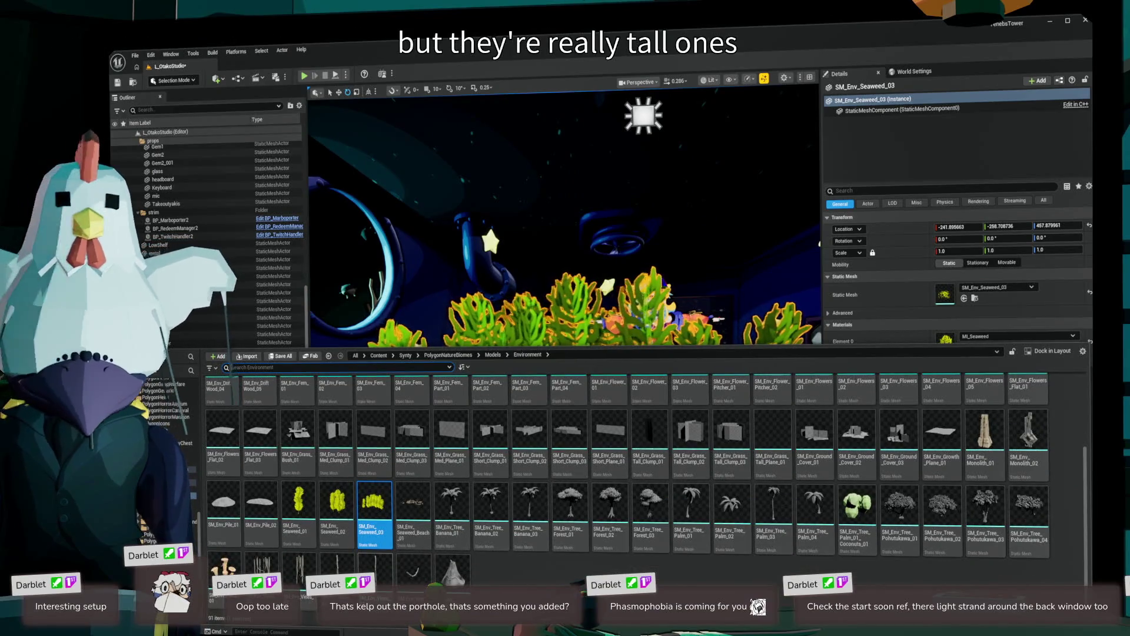
{"action": "scroll", "coordinate": [647, 471], "scroll_direction": "up", "scroll_amount": 2}
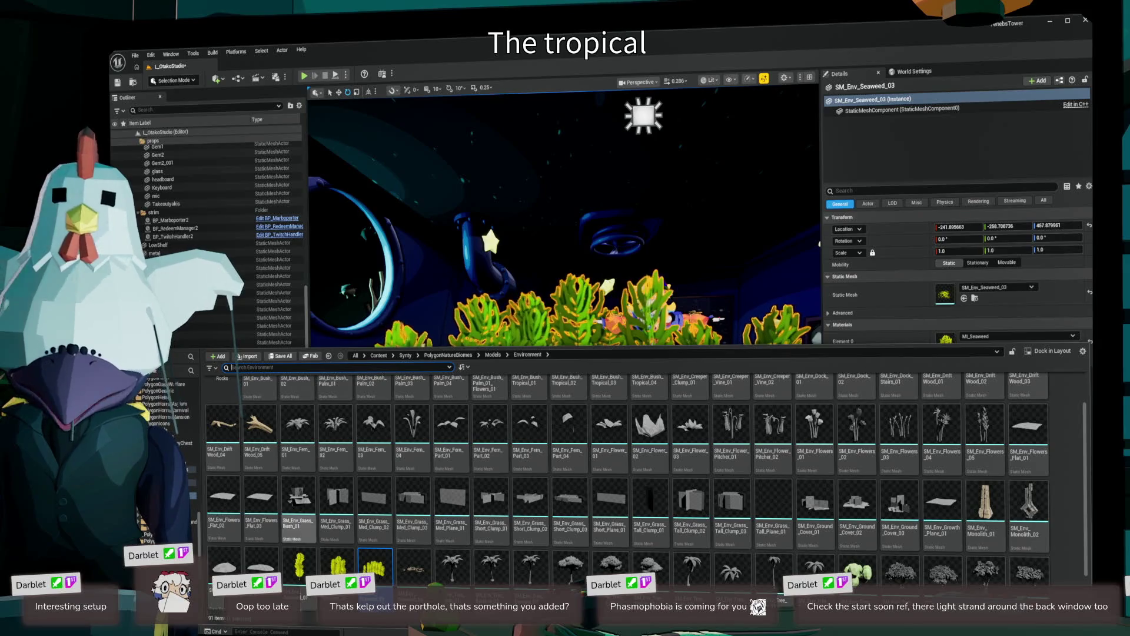
{"action": "left_click", "coordinate": [732, 430]}
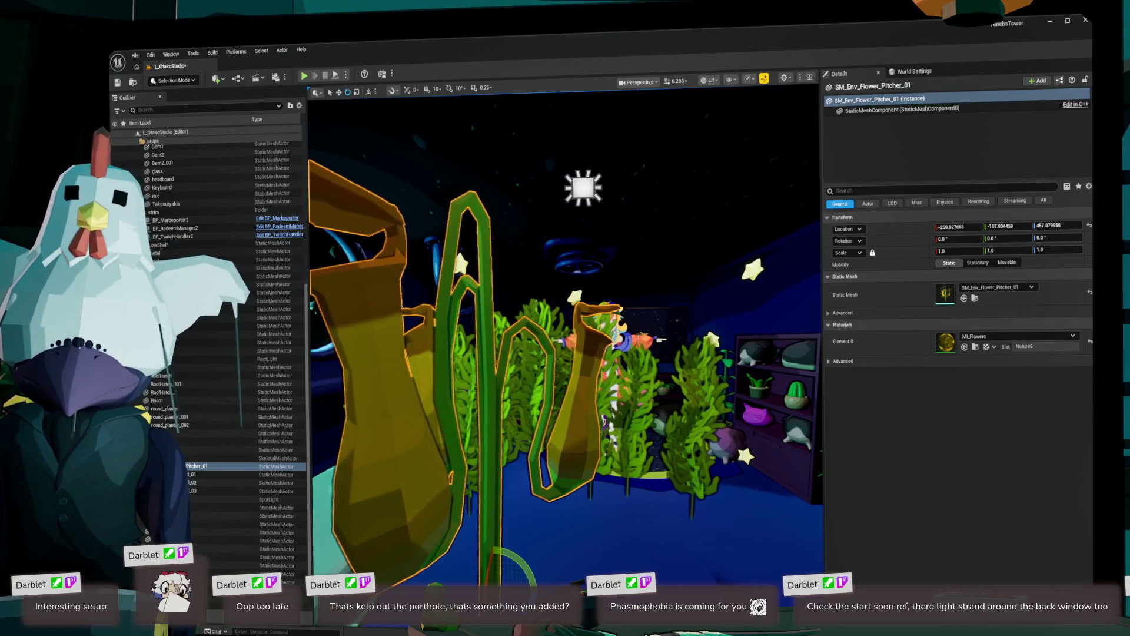
- Delete the pitcher plant and the seaweed cluster from the studio
{"action": "key", "text": "Delete"}
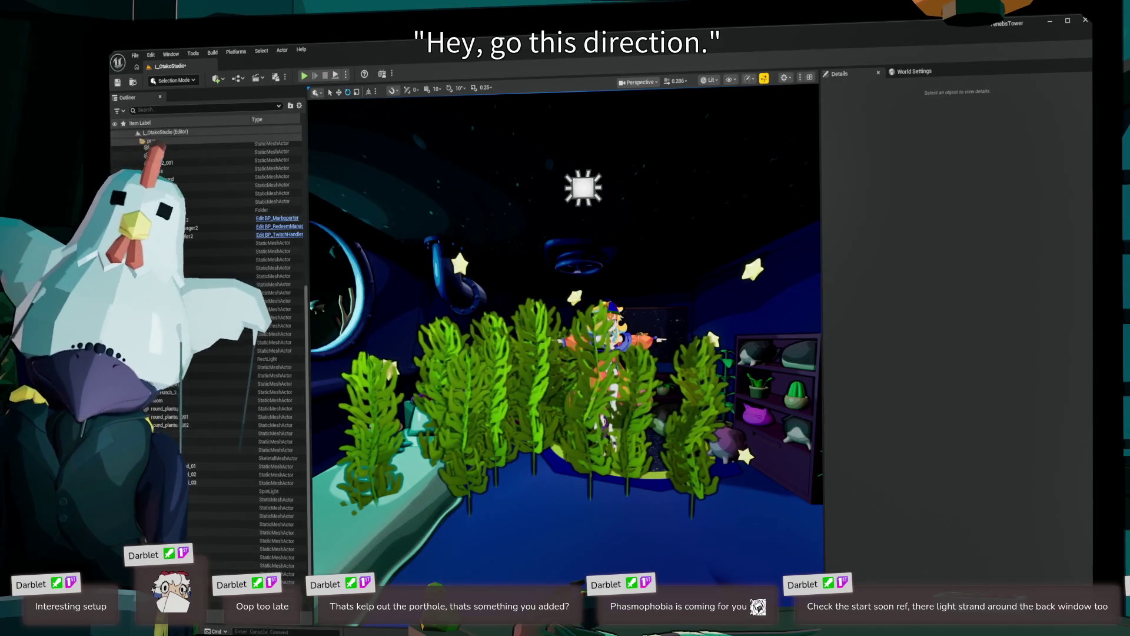
{"action": "left_click", "coordinate": [530, 400]}
{"action": "key", "text": "Delete"}
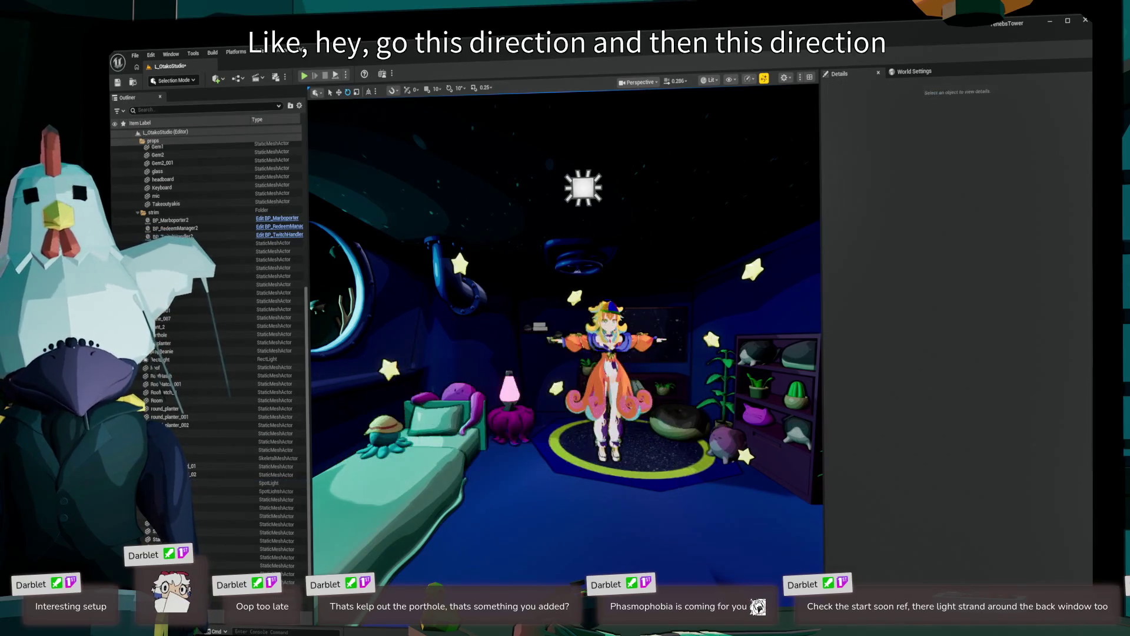
- Browse the Content Drawer to the PolygonFantasyVillage Maps folder
{"action": "key", "text": "ctrl+space"}
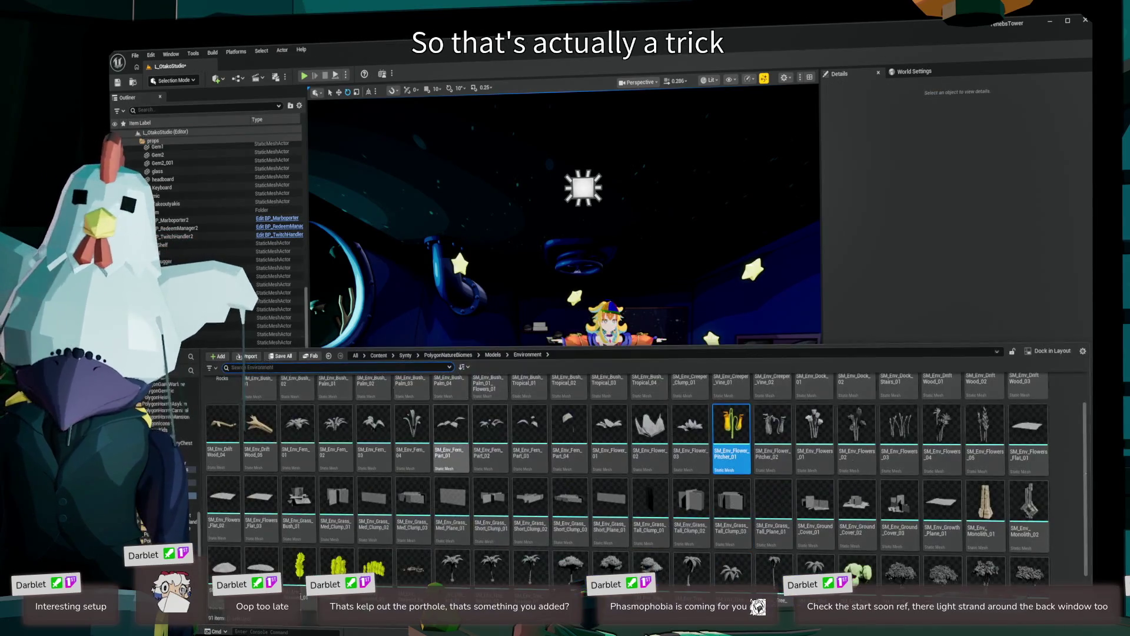
{"action": "scroll", "coordinate": [627, 471], "scroll_direction": "up", "scroll_amount": 1}
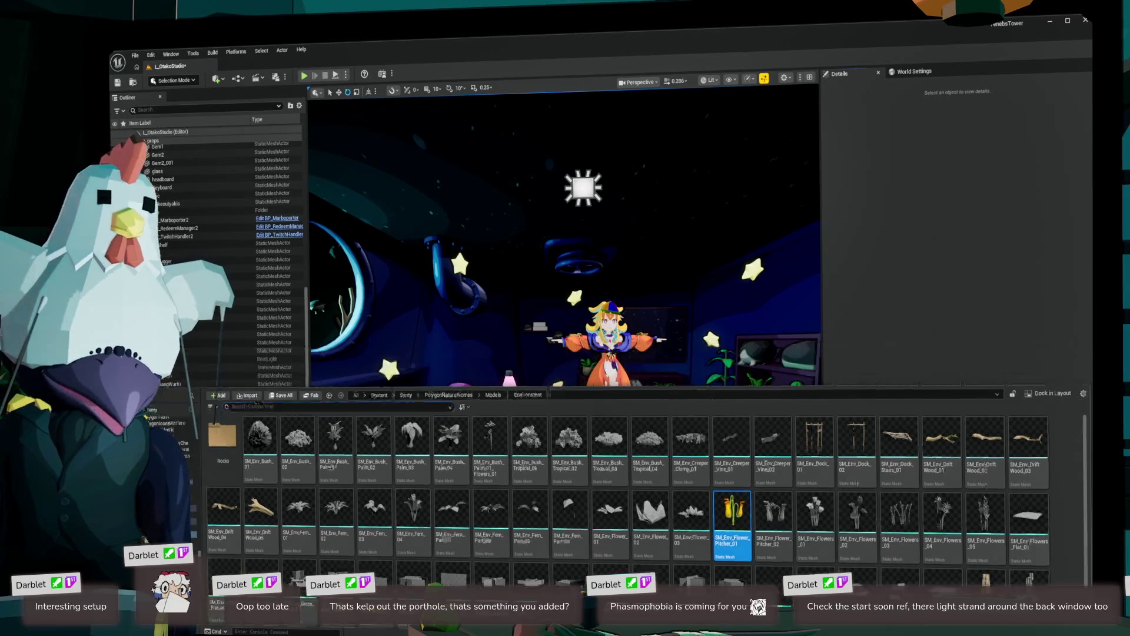
{"action": "key", "text": "ctrl+space"}
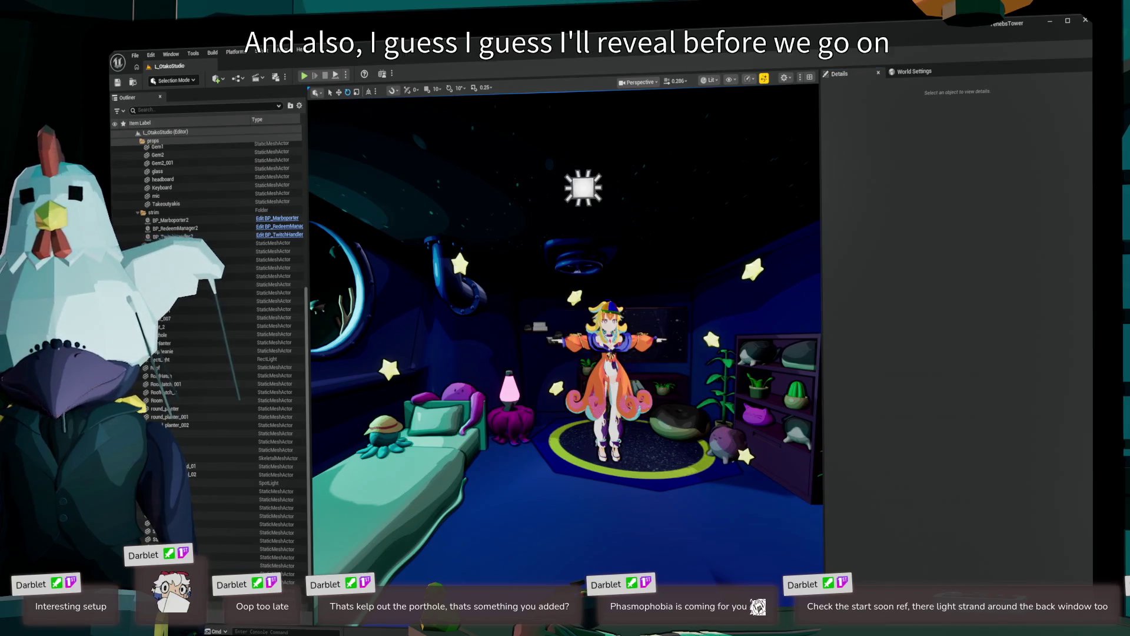
{"action": "key", "text": "ctrl+space"}
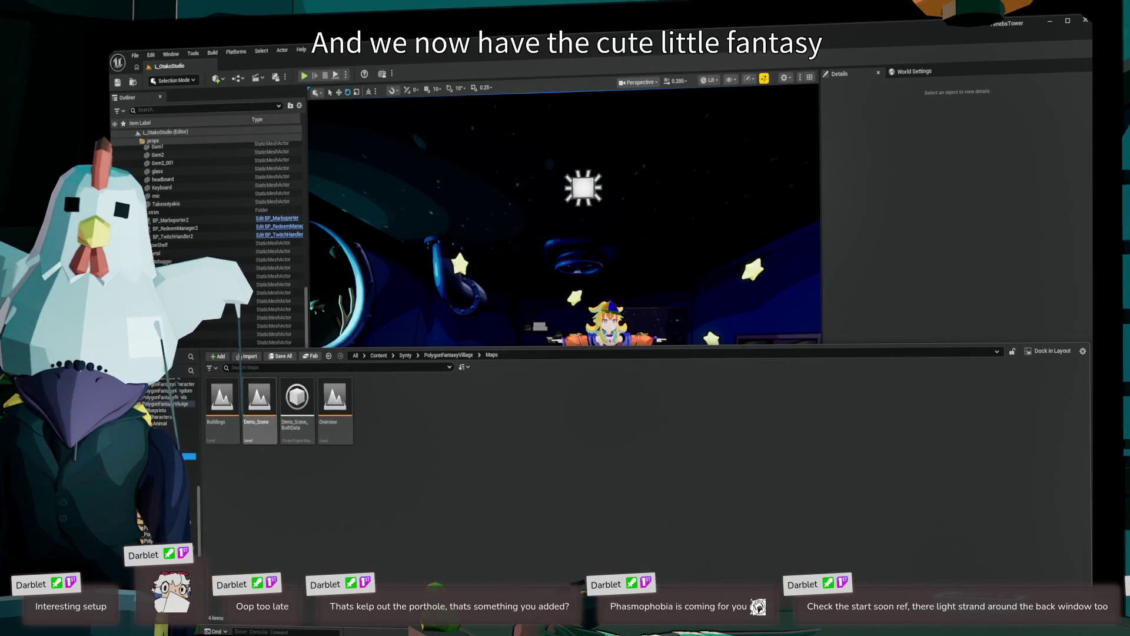
- Load the Demo_Scene level from the PolygonFantasyVillage Maps folder in the Content Drawer
{"action": "double_click", "coordinate": [259, 403]}
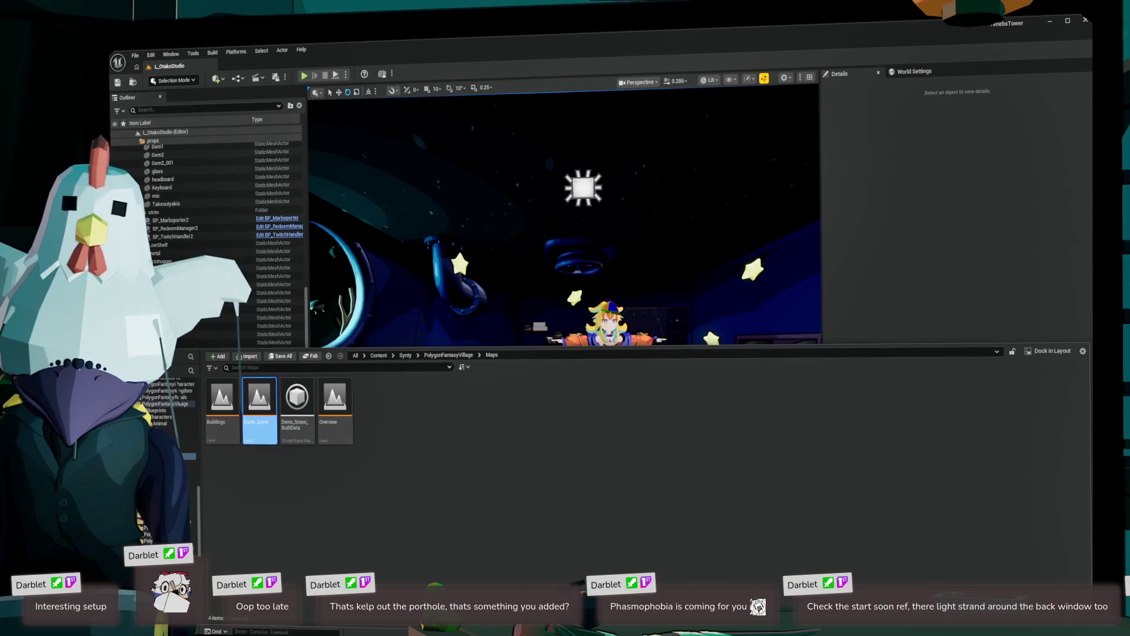